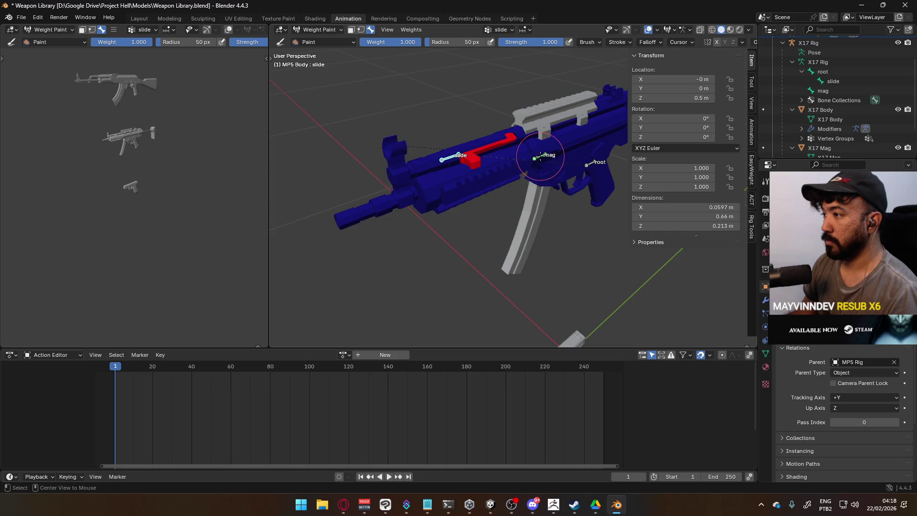
Step: Fill the selected front-sight faces with full weight on the root group using face masking
{"action": "left_click", "coordinate": [590, 164], "text": "ctrl"}
{"action": "middle_click_drag", "start_coordinate": [412, 146], "coordinate": [452, 149]}
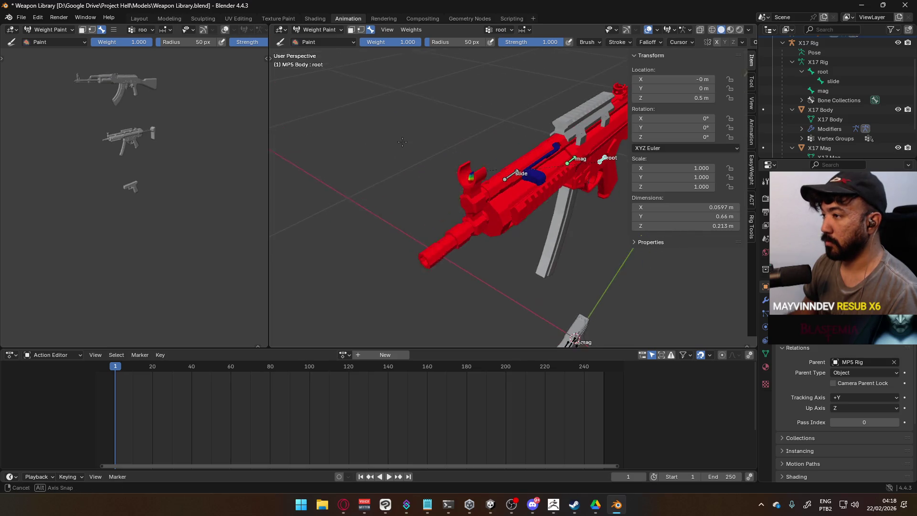
{"action": "scroll", "coordinate": [452, 148], "scroll_direction": "up", "scroll_amount": 5}
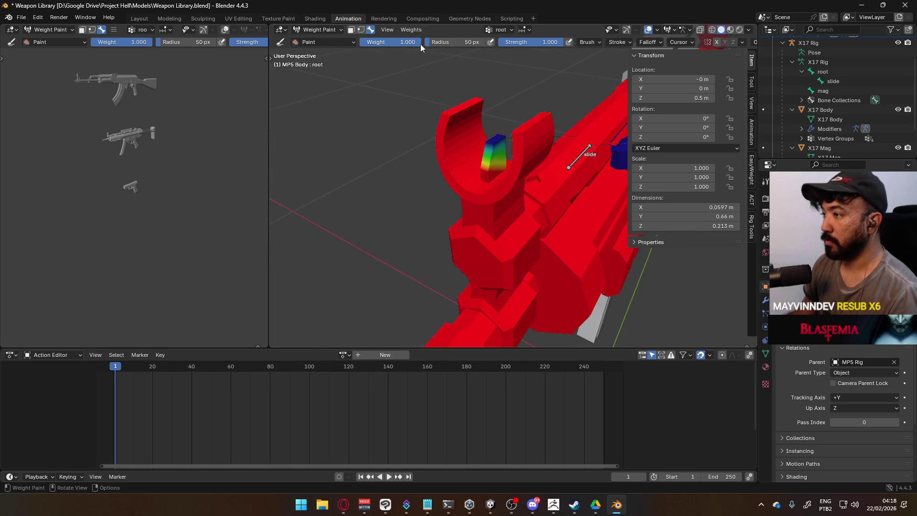
{"action": "left_click", "coordinate": [350, 29]}
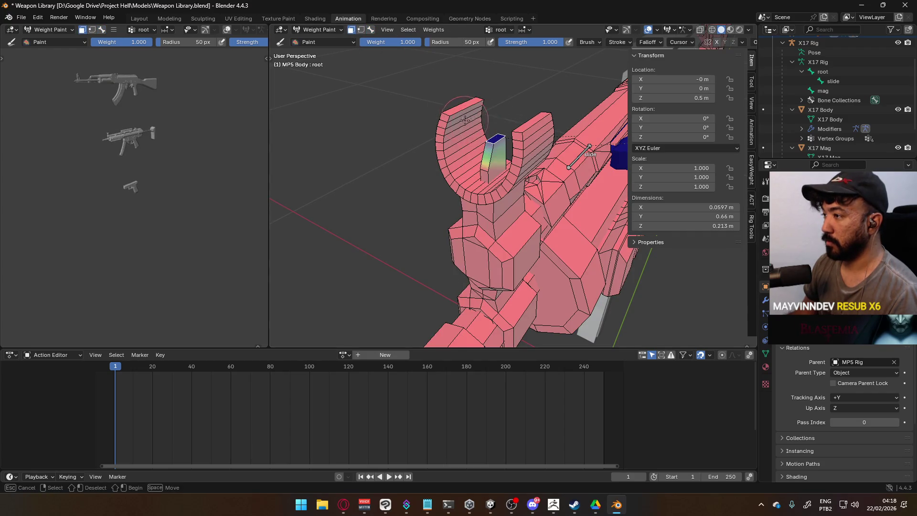
{"action": "key", "text": "ctrl+x"}
{"action": "key", "text": "m"}
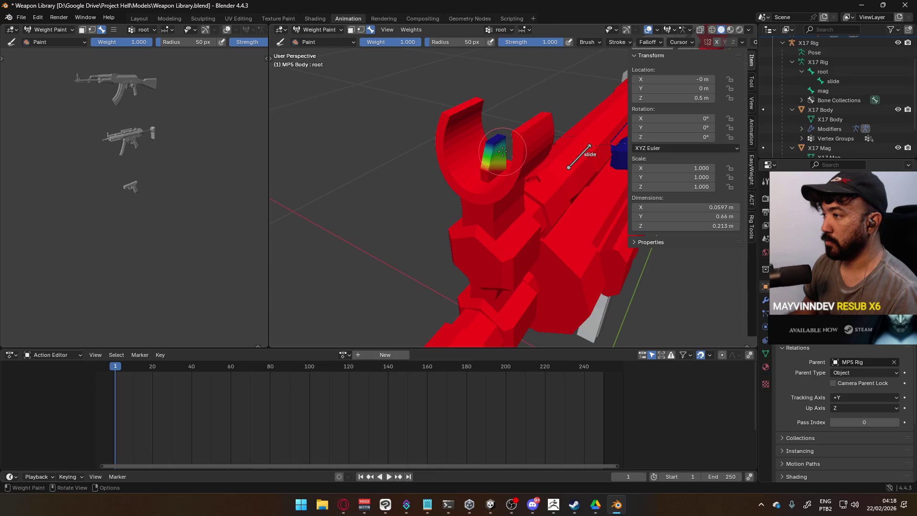
{"action": "left_click", "coordinate": [351, 30]}
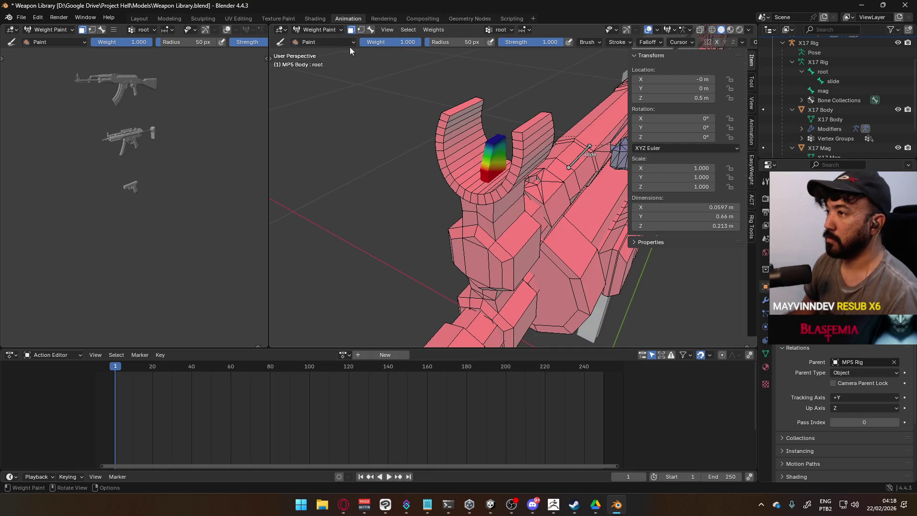
{"action": "middle_click_drag", "start_coordinate": [444, 117], "coordinate": [457, 142]}
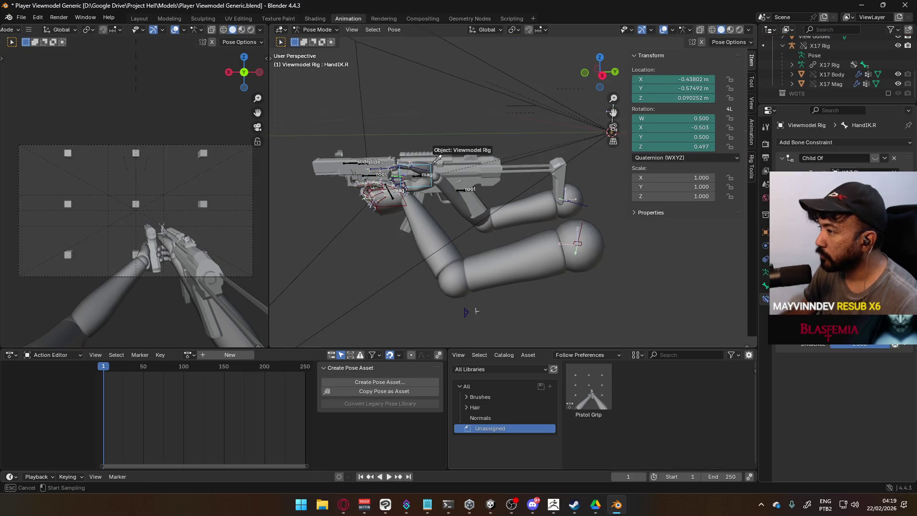
Step: Target HandIK.R's Child Of constraint at the MP5 Rig and choose its follow bone
{"action": "left_click", "coordinate": [466, 186]}
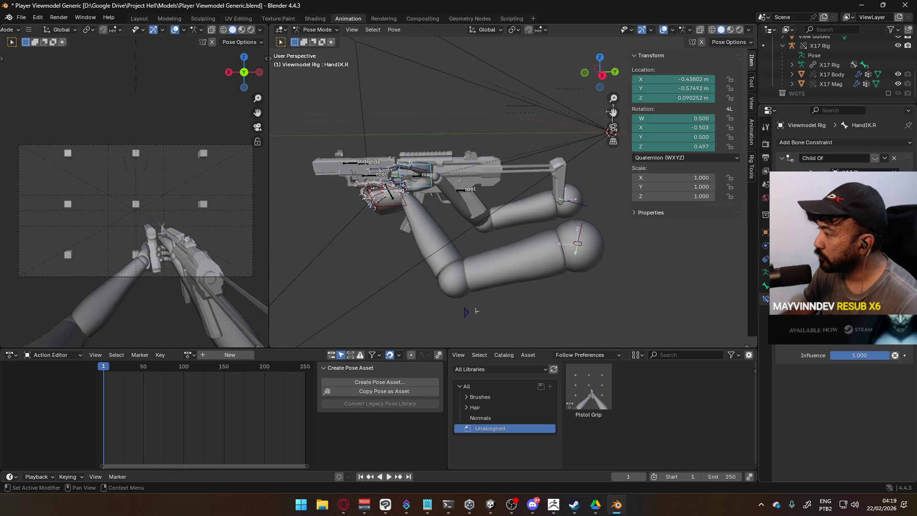
{"action": "left_click", "coordinate": [838, 287]}
{"action": "left_click", "coordinate": [825, 305]}
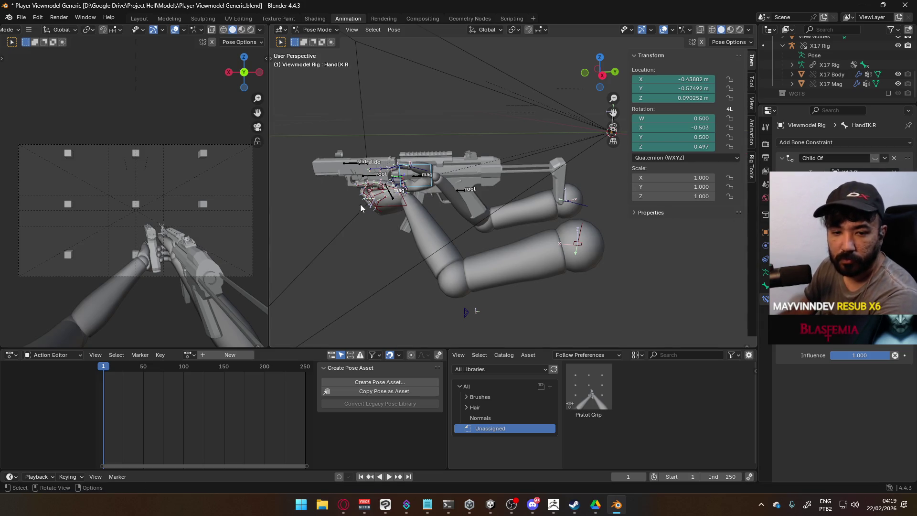
Step: Roughly move and rotate HandIK.R toward the grip in front and side ortho views
{"action": "key", "text": "KP_1"}
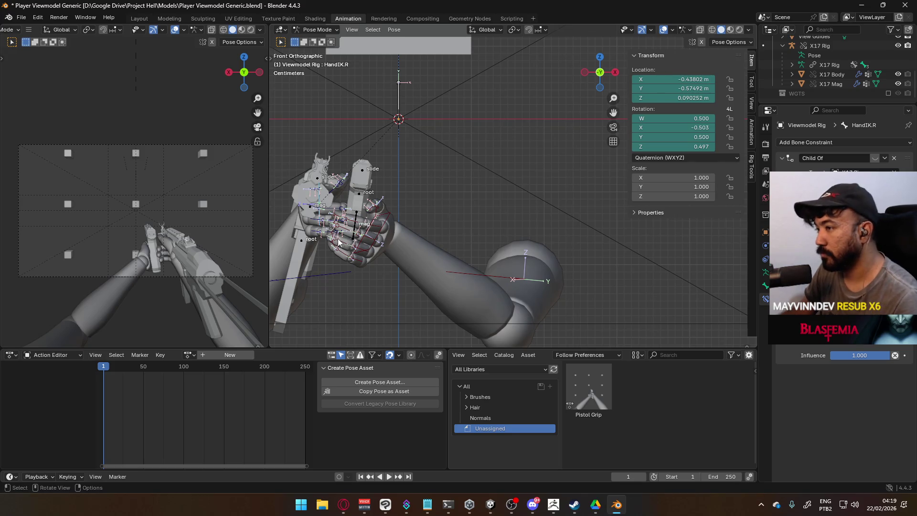
{"action": "middle_click_drag", "start_coordinate": [335, 240], "coordinate": [444, 199]}
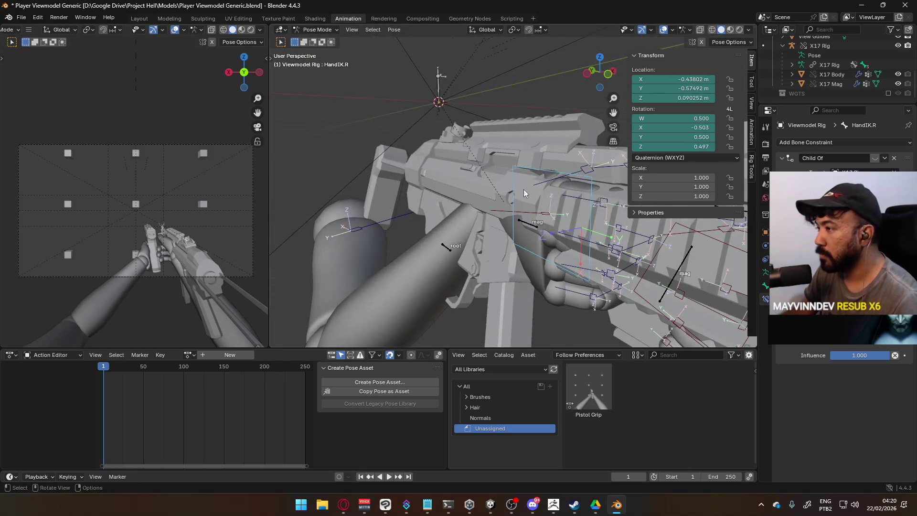
{"action": "key", "text": "KP_3"}
{"action": "key", "text": "KP_1"}
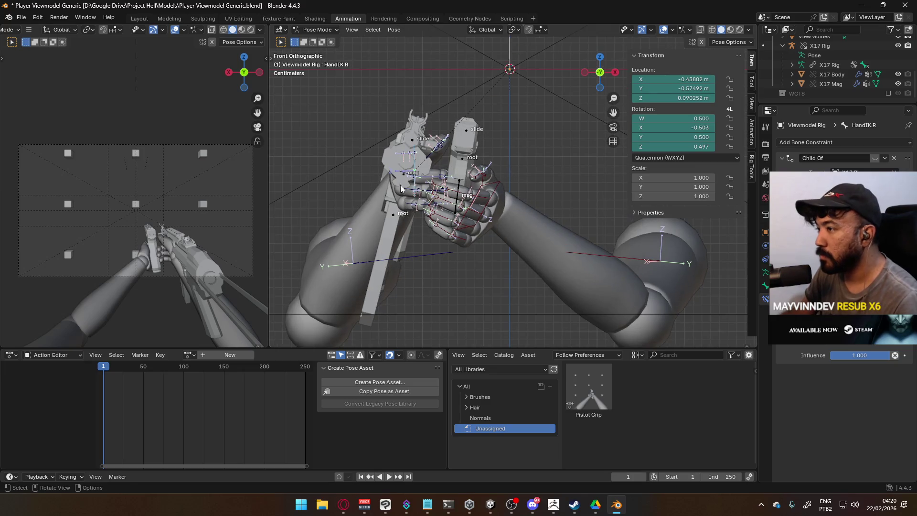
{"action": "key", "text": "g"}
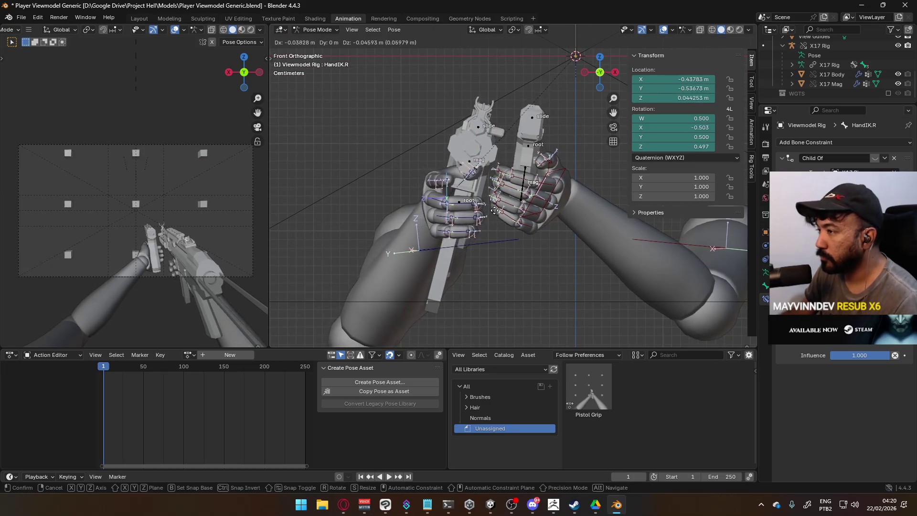
{"action": "left_click", "coordinate": [523, 194]}
{"action": "key", "text": "r"}
{"action": "left_click", "coordinate": [523, 195]}
{"action": "middle_click_drag", "start_coordinate": [523, 195], "coordinate": [533, 212]}
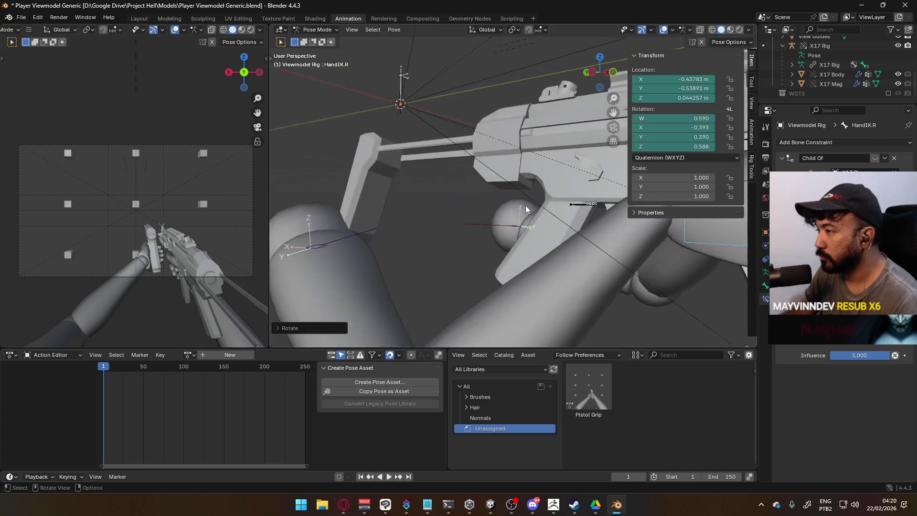
{"action": "key", "text": "KP_3"}
{"action": "key", "text": "ctrl+KP_3"}
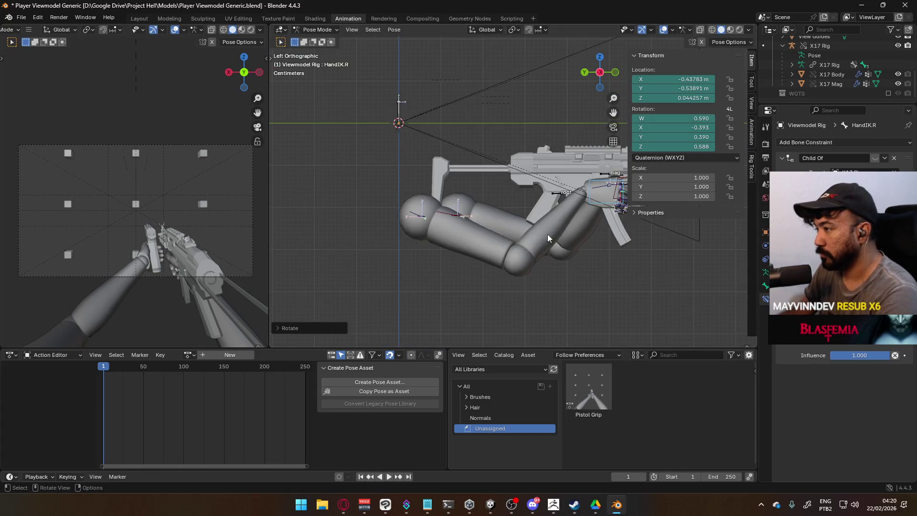
{"action": "scroll", "coordinate": [559, 235], "scroll_direction": "up", "scroll_amount": 2}
{"action": "mouse_move", "coordinate": [574, 238]}
{"action": "middle_mouse_down", "text": "shift"}
{"action": "mouse_move", "coordinate": [428, 235]}
{"action": "mouse_move", "coordinate": [536, 204]}
{"action": "mouse_move", "coordinate": [569, 237]}
{"action": "middle_mouse_up", "text": "shift"}
{"action": "key", "text": "g"}
{"action": "left_click", "coordinate": [417, 237]}
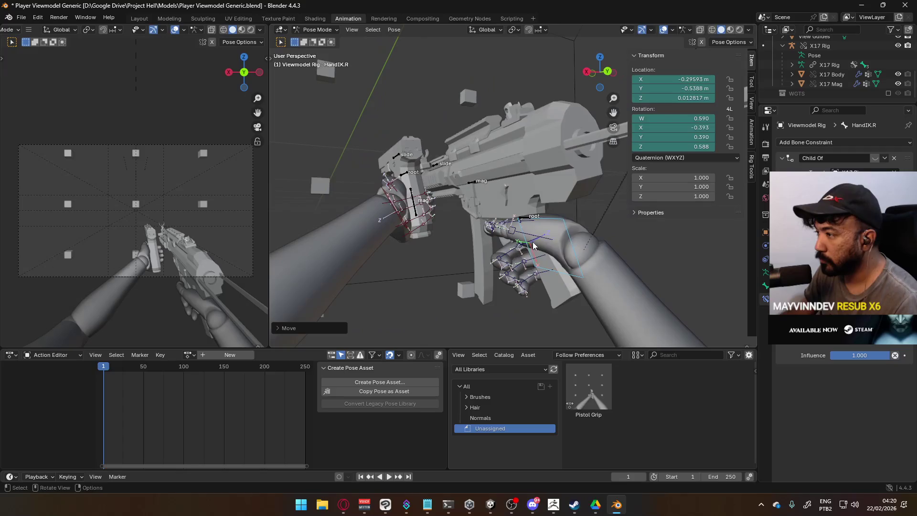
Step: Refine HandIK.R's position and rotation until the right hand wraps the MP5 grip
{"action": "key", "text": "g"}
{"action": "left_click", "coordinate": [574, 240]}
{"action": "mouse_move", "coordinate": [574, 240]}
{"action": "middle_mouse_down"}
{"action": "mouse_move", "coordinate": [608, 232]}
{"action": "mouse_move", "coordinate": [653, 196]}
{"action": "mouse_move", "coordinate": [635, 221]}
{"action": "middle_mouse_up"}
{"action": "mouse_move", "coordinate": [547, 251]}
{"action": "middle_mouse_down"}
{"action": "mouse_move", "coordinate": [622, 260]}
{"action": "mouse_move", "coordinate": [575, 223]}
{"action": "mouse_move", "coordinate": [605, 278]}
{"action": "mouse_move", "coordinate": [598, 289]}
{"action": "mouse_move", "coordinate": [584, 264]}
{"action": "middle_mouse_up"}
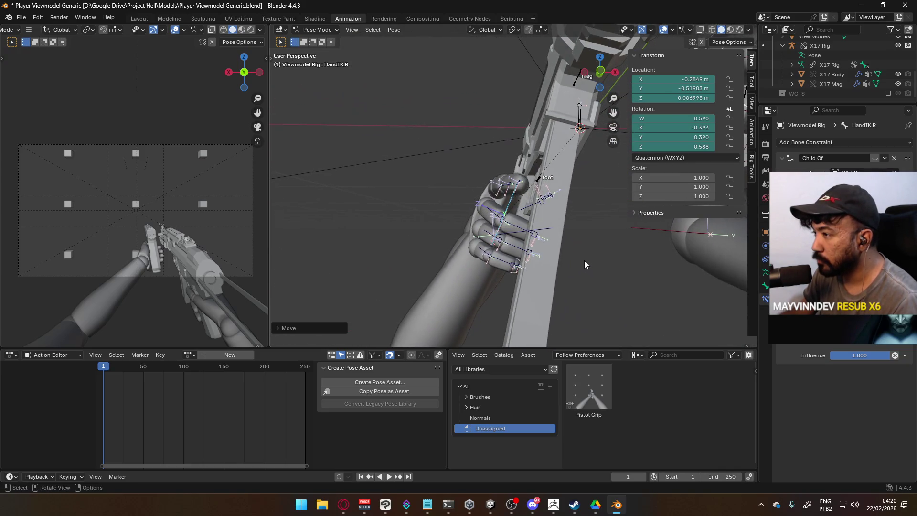
{"action": "key", "text": "r"}
{"action": "left_click", "coordinate": [573, 238]}
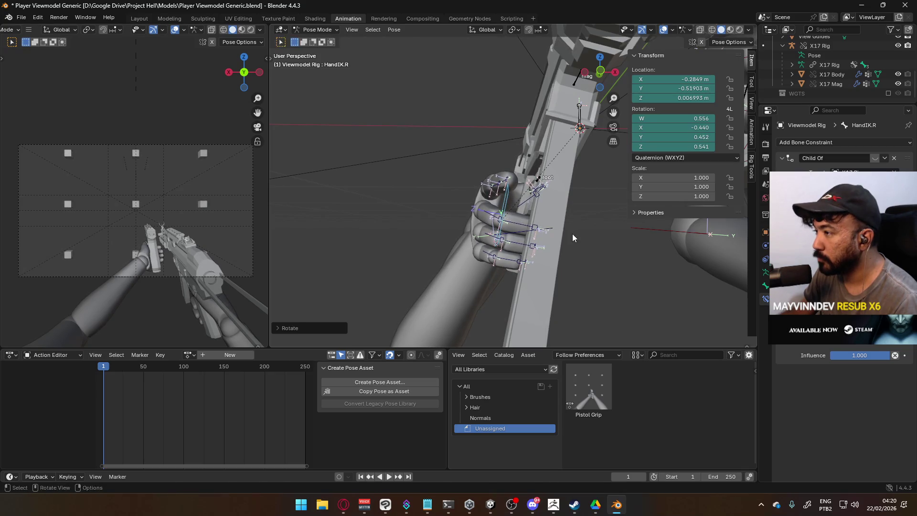
{"action": "key", "text": "g"}
{"action": "left_click", "coordinate": [587, 235]}
{"action": "mouse_move", "coordinate": [586, 235]}
{"action": "middle_mouse_down"}
{"action": "mouse_move", "coordinate": [685, 267]}
{"action": "mouse_move", "coordinate": [556, 239]}
{"action": "mouse_move", "coordinate": [548, 211]}
{"action": "mouse_move", "coordinate": [563, 213]}
{"action": "middle_mouse_up"}
{"action": "key", "text": "g"}
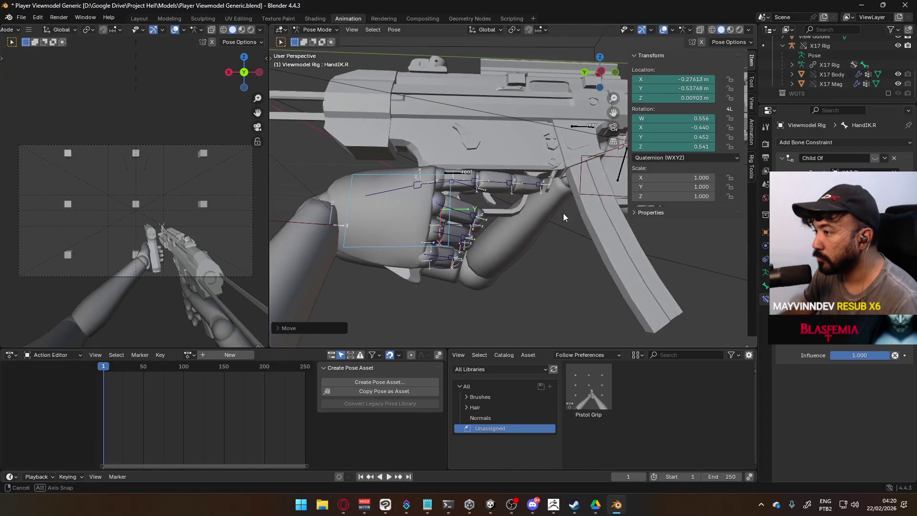
{"action": "key", "text": "r"}
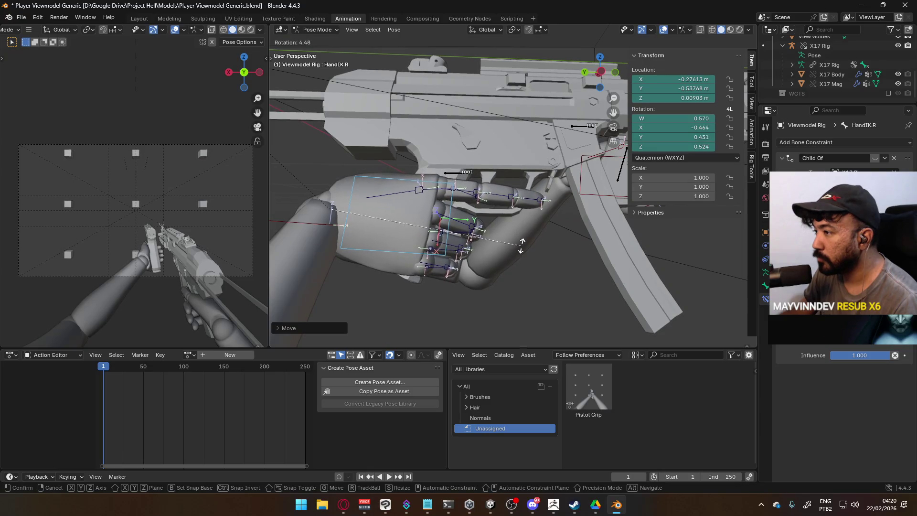
{"action": "left_click", "coordinate": [527, 266]}
{"action": "mouse_move", "coordinate": [527, 265]}
{"action": "middle_mouse_down"}
{"action": "mouse_move", "coordinate": [525, 277]}
{"action": "mouse_move", "coordinate": [512, 228]}
{"action": "mouse_move", "coordinate": [713, 234]}
{"action": "mouse_move", "coordinate": [556, 231]}
{"action": "middle_mouse_up"}
{"action": "key", "text": "g"}
{"action": "left_click", "coordinate": [524, 282]}
{"action": "scroll", "coordinate": [564, 223], "scroll_direction": "up", "scroll_amount": 3}
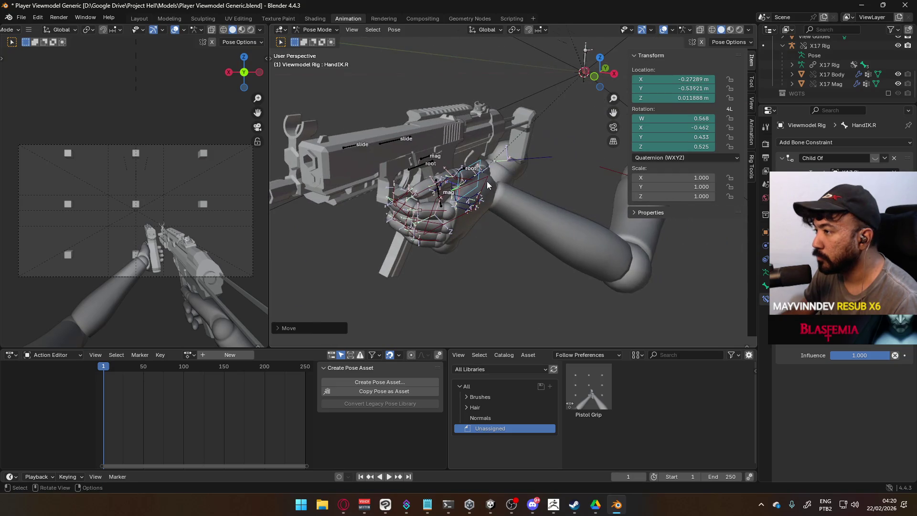
Step: Select HandIK.L and bring up its bone constraint list
{"action": "left_click", "coordinate": [487, 180]}
{"action": "left_click", "coordinate": [834, 146]}
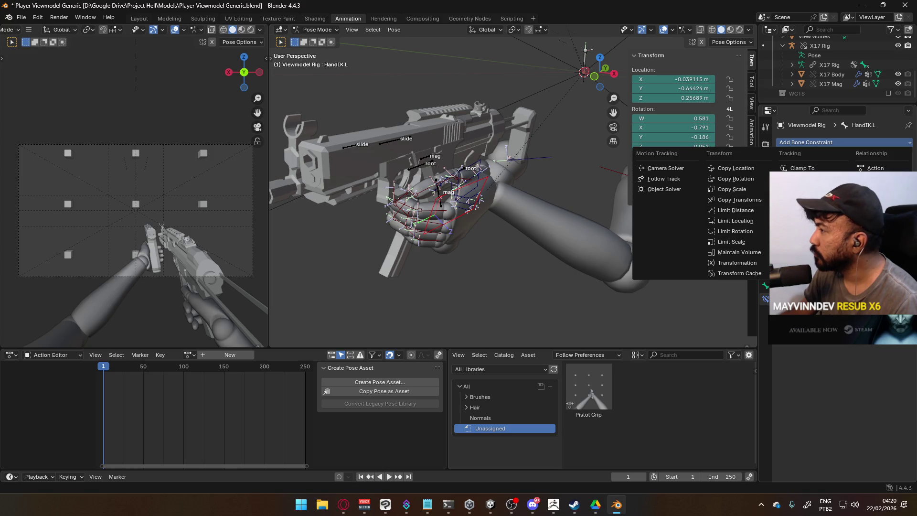
Step: Add a Child Of constraint to HandIK.L and eyedrop its target from the viewport
{"action": "left_click", "coordinate": [878, 189]}
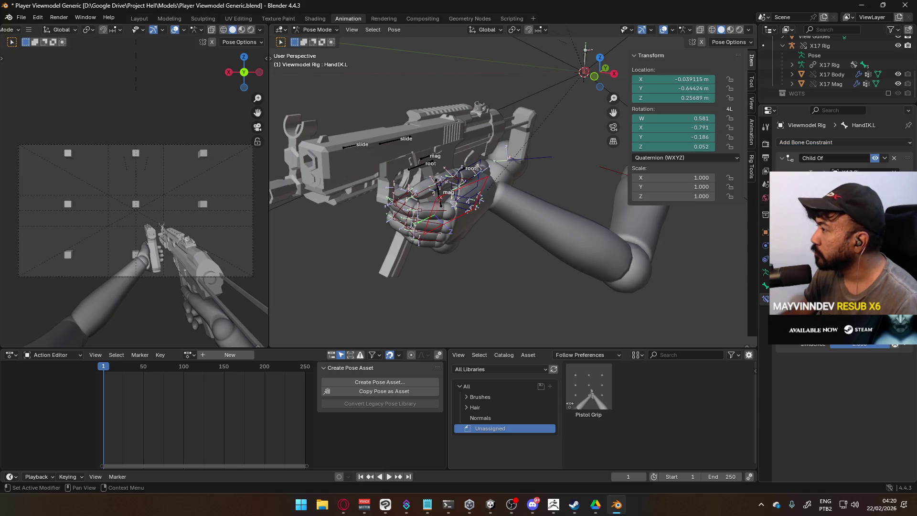
{"action": "left_click", "coordinate": [875, 158]}
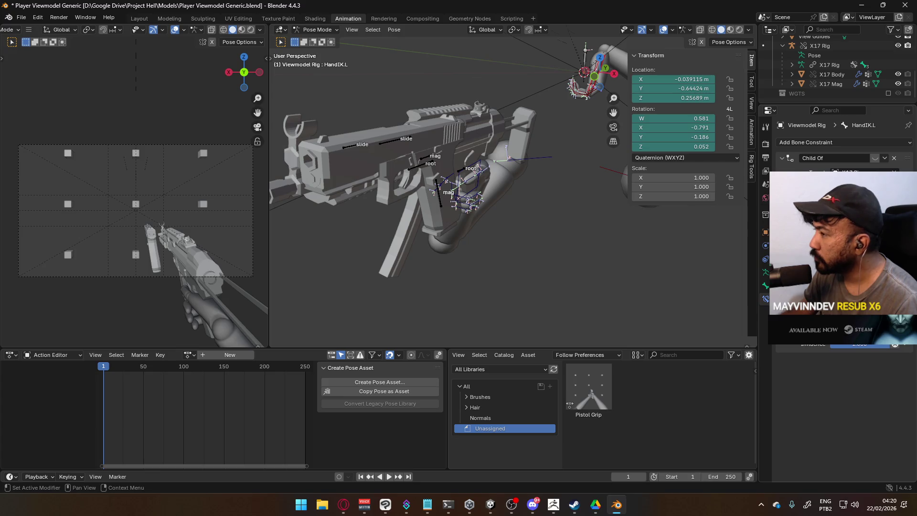
{"action": "left_click", "coordinate": [907, 172]}
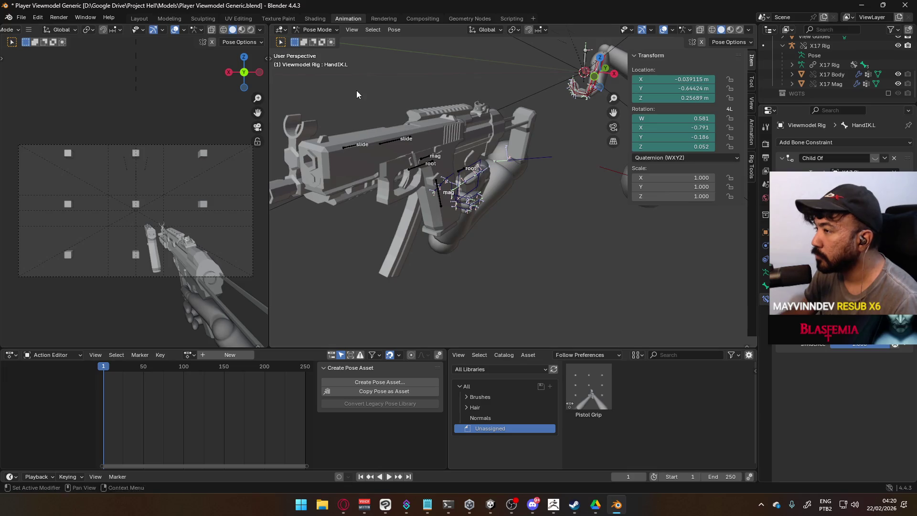
{"action": "middle_click_drag", "start_coordinate": [357, 94], "coordinate": [378, 94]}
{"action": "left_click", "coordinate": [906, 172]}
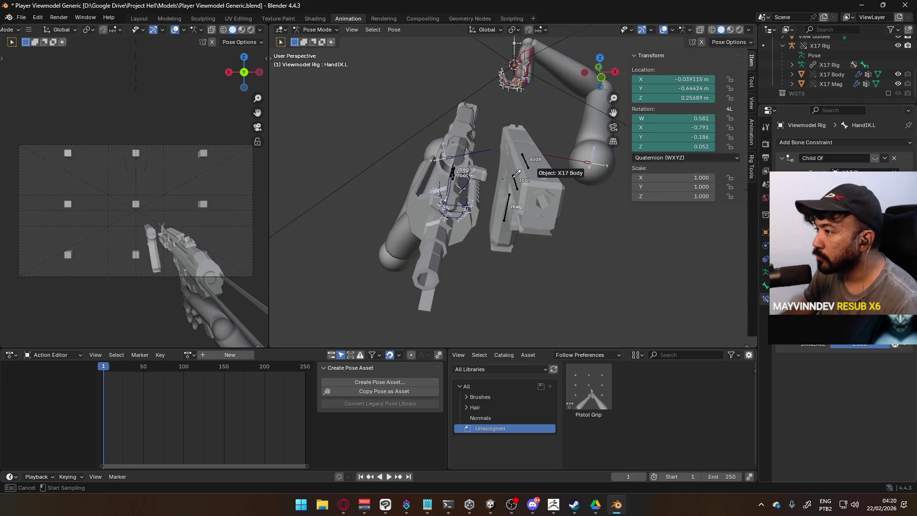
{"action": "left_click", "coordinate": [453, 166]}
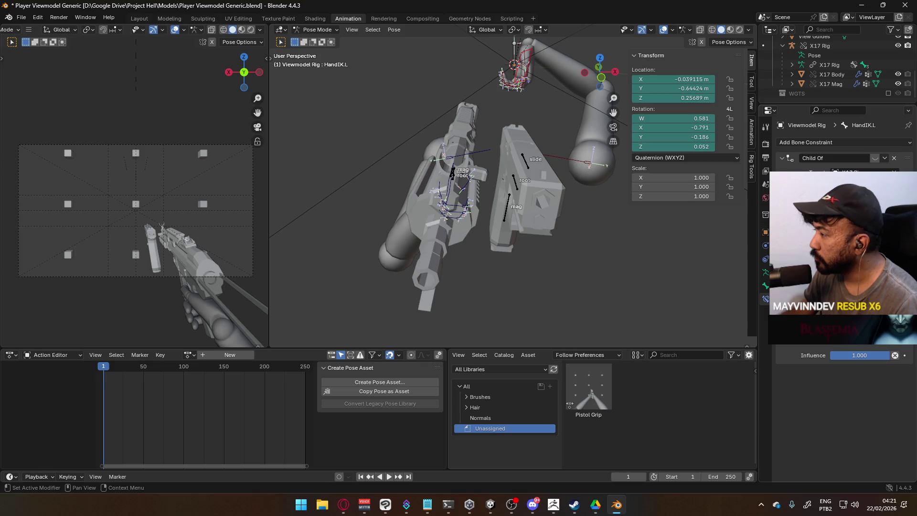
{"action": "scroll", "coordinate": [838, 354], "scroll_direction": "down", "scroll_amount": 1}
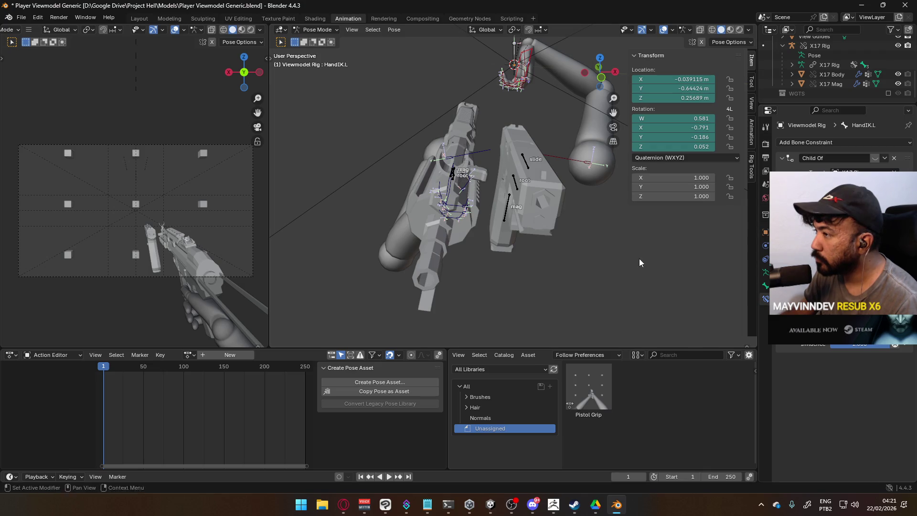
{"action": "middle_click_drag", "start_coordinate": [640, 263], "coordinate": [746, 274]}
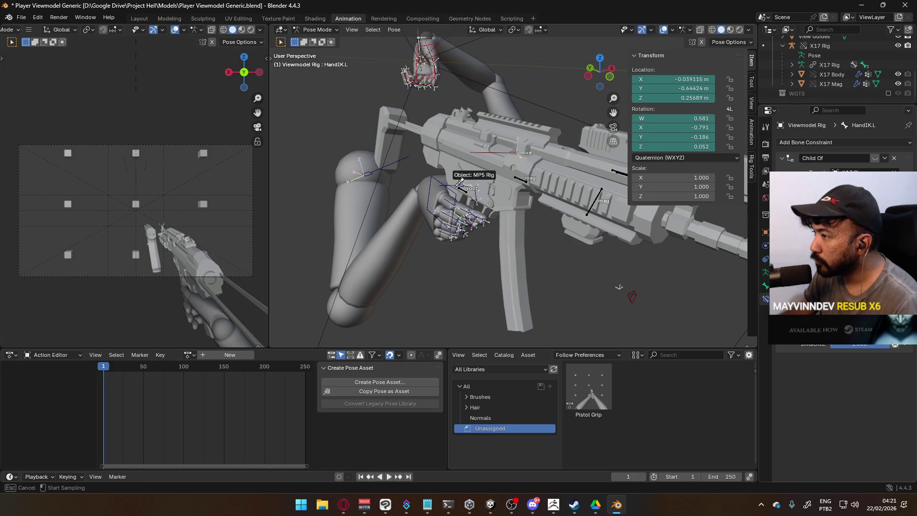
Step: Target HandIK.L's Child Of constraint at the rig's mag bone
{"action": "left_click", "coordinate": [467, 185]}
{"action": "left_click", "coordinate": [861, 286]}
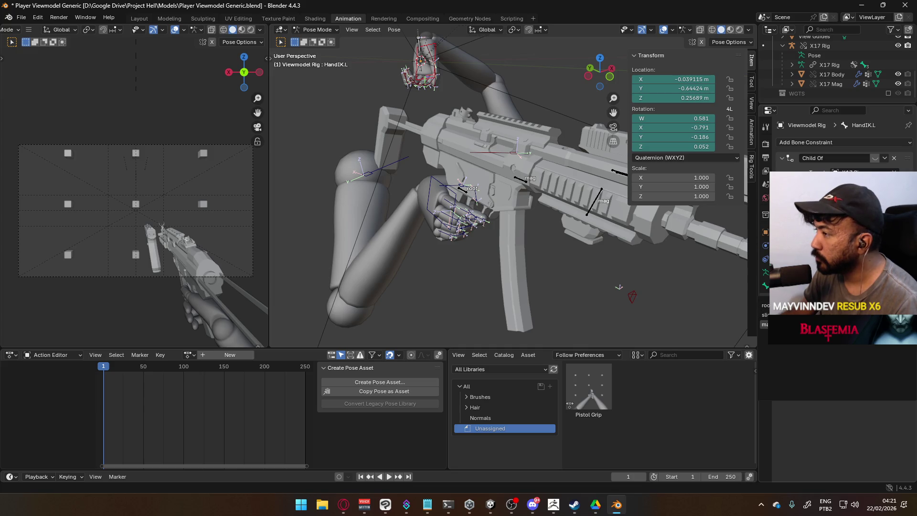
{"action": "left_click", "coordinate": [766, 325]}
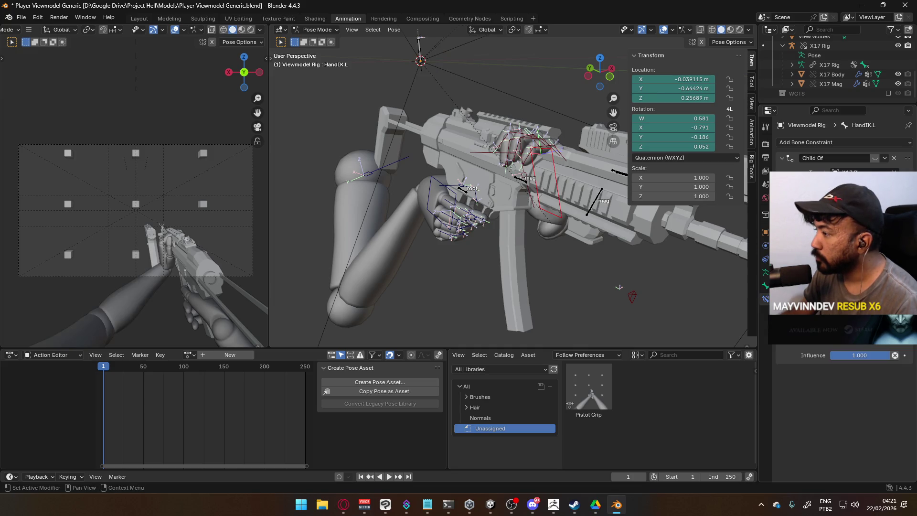
{"action": "left_click", "coordinate": [827, 343]}
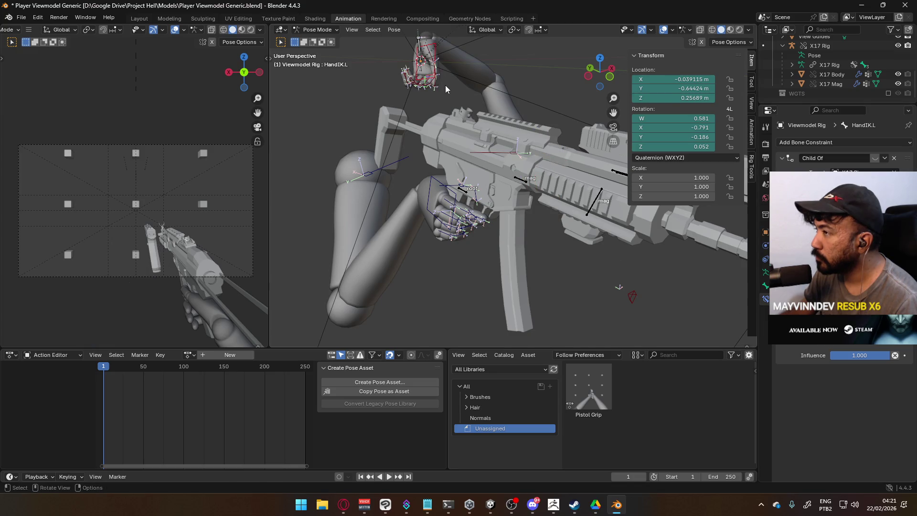
Step: Move and rotate HandIK.L up toward the gun
{"action": "middle_click_drag", "start_coordinate": [446, 89], "coordinate": [543, 164]}
{"action": "key", "text": "g"}
{"action": "left_click", "coordinate": [636, 240]}
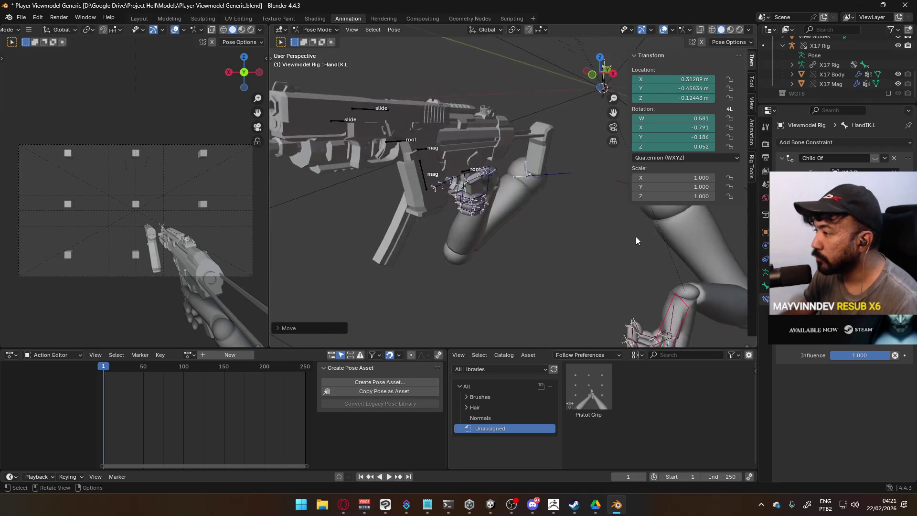
{"action": "middle_click_drag", "start_coordinate": [636, 240], "coordinate": [685, 249]}
{"action": "key", "text": "r"}
{"action": "left_click", "coordinate": [636, 274]}
{"action": "key", "text": "g"}
{"action": "mouse_move", "coordinate": [635, 273]}
{"action": "middle_mouse_down"}
{"action": "mouse_move", "coordinate": [574, 257]}
{"action": "mouse_move", "coordinate": [583, 186]}
{"action": "middle_mouse_up"}
{"action": "left_click", "coordinate": [574, 257]}
Step: Settle the left hand onto the pistol grip with further moves and a rotation
{"action": "key", "text": "g"}
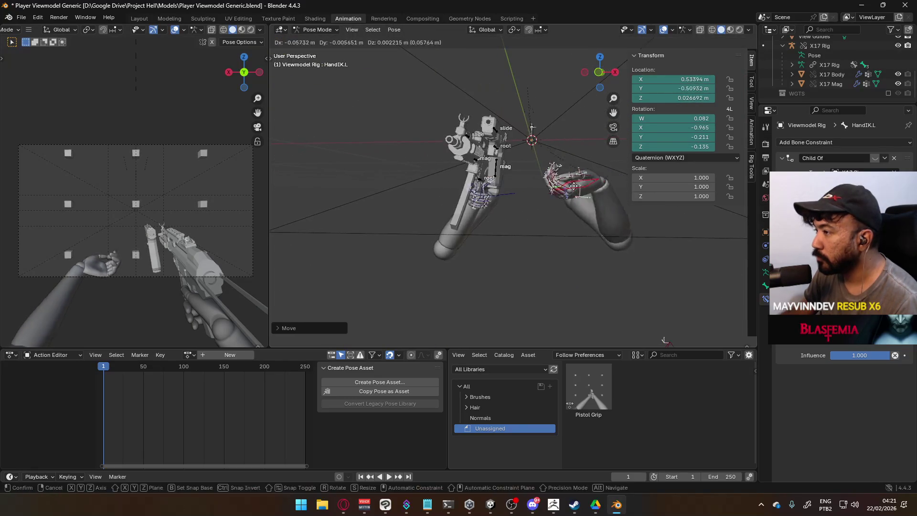
{"action": "left_click", "coordinate": [501, 173]}
{"action": "mouse_move", "coordinate": [502, 174]}
{"action": "middle_mouse_down"}
{"action": "mouse_move", "coordinate": [516, 144]}
{"action": "mouse_move", "coordinate": [555, 177]}
{"action": "mouse_move", "coordinate": [550, 194]}
{"action": "mouse_move", "coordinate": [462, 216]}
{"action": "mouse_move", "coordinate": [554, 273]}
{"action": "middle_mouse_up"}
{"action": "key", "text": "r"}
{"action": "left_click", "coordinate": [531, 128]}
{"action": "key", "text": "g"}
{"action": "left_click", "coordinate": [550, 199]}
{"action": "left_click", "coordinate": [554, 272]}
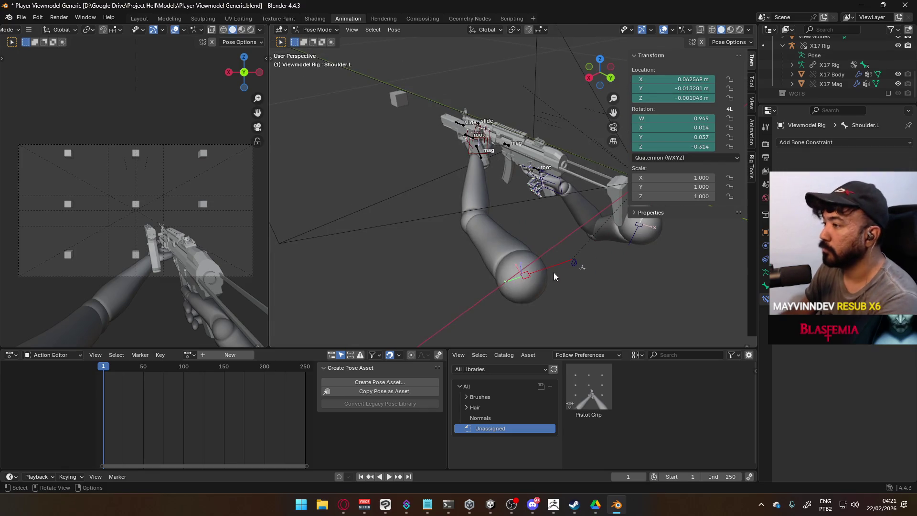
Step: Rotate and reposition Shoulder.R in top view so the right arm reaches the pistol
{"action": "key", "text": "KP_7"}
{"action": "mouse_move", "coordinate": [521, 124]}
{"action": "middle_mouse_down", "text": "shift"}
{"action": "mouse_move", "coordinate": [527, 188]}
{"action": "mouse_move", "coordinate": [473, 164]}
{"action": "middle_mouse_up", "text": "shift"}
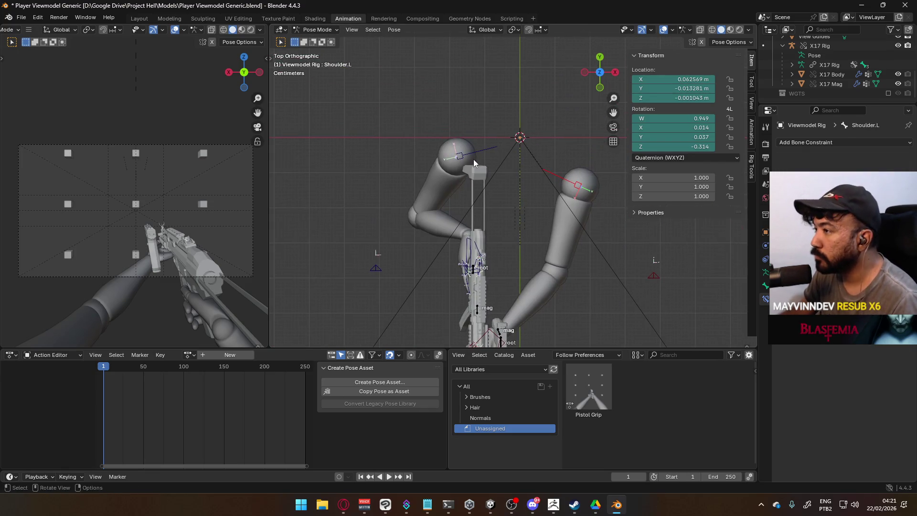
{"action": "left_click", "coordinate": [473, 164]}
{"action": "key", "text": "r"}
{"action": "left_click", "coordinate": [524, 141]}
{"action": "key", "text": "g"}
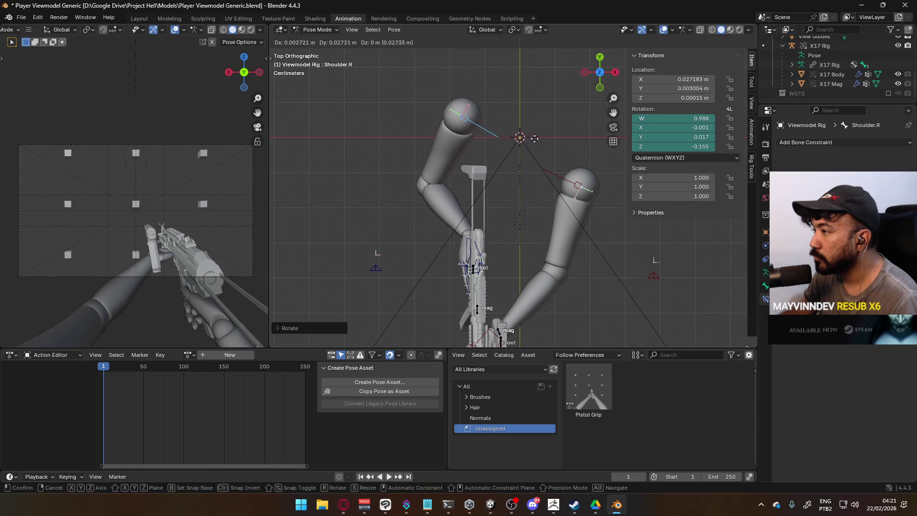
{"action": "left_click", "coordinate": [535, 137]}
{"action": "key", "text": "r"}
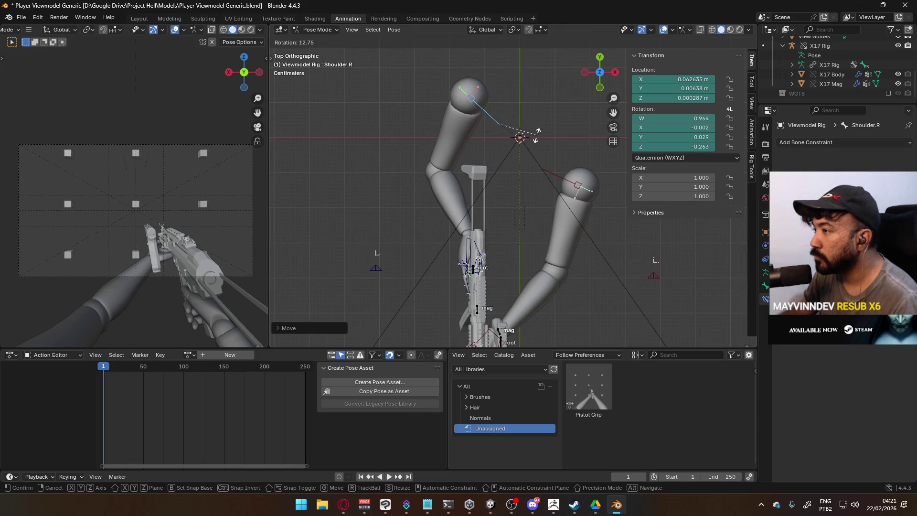
{"action": "left_click", "coordinate": [539, 128]}
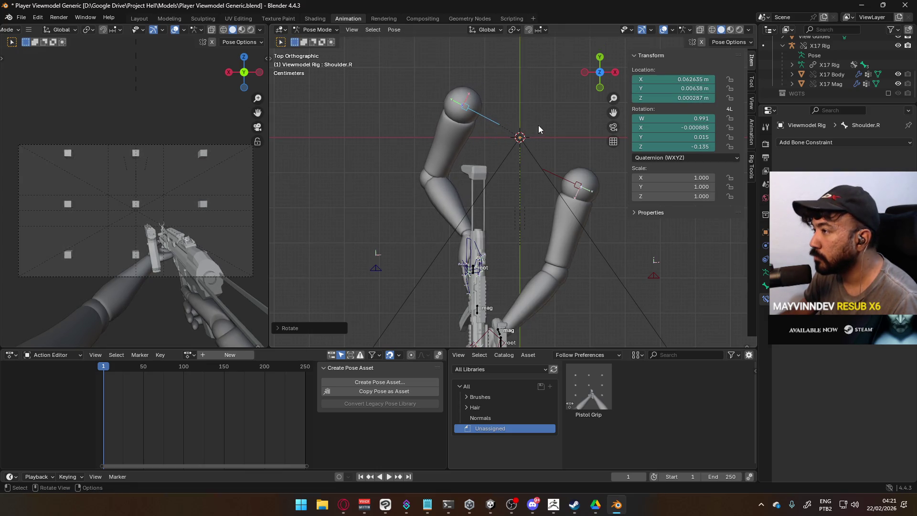
Step: Move Shoulder.L and drop ElbowIK.L further left
{"action": "left_click", "coordinate": [576, 184]}
{"action": "key", "text": "g"}
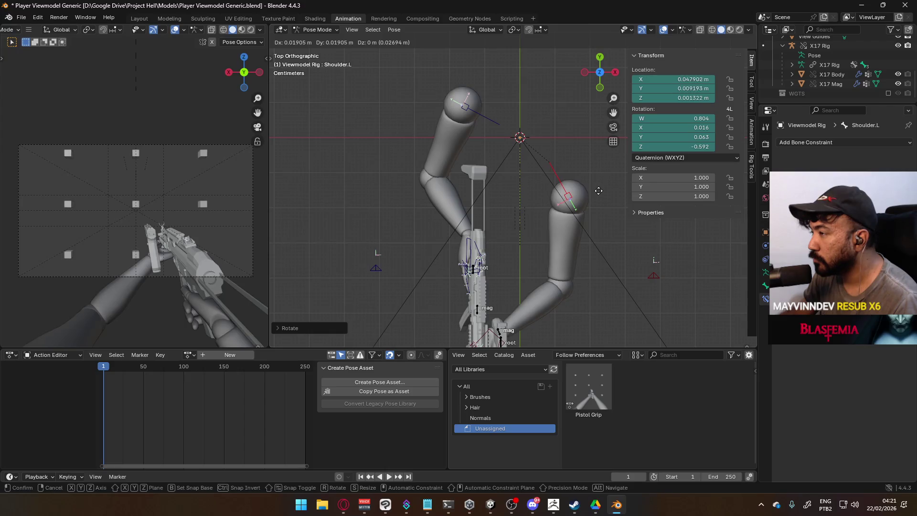
{"action": "left_click", "coordinate": [602, 195]}
{"action": "middle_click_drag", "start_coordinate": [595, 278], "coordinate": [577, 213]}
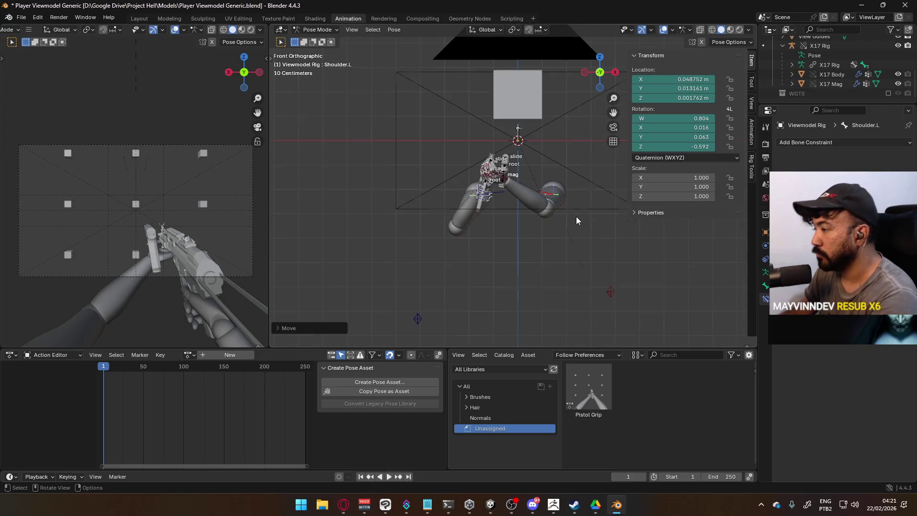
{"action": "left_click", "coordinate": [618, 297]}
{"action": "key", "text": "g"}
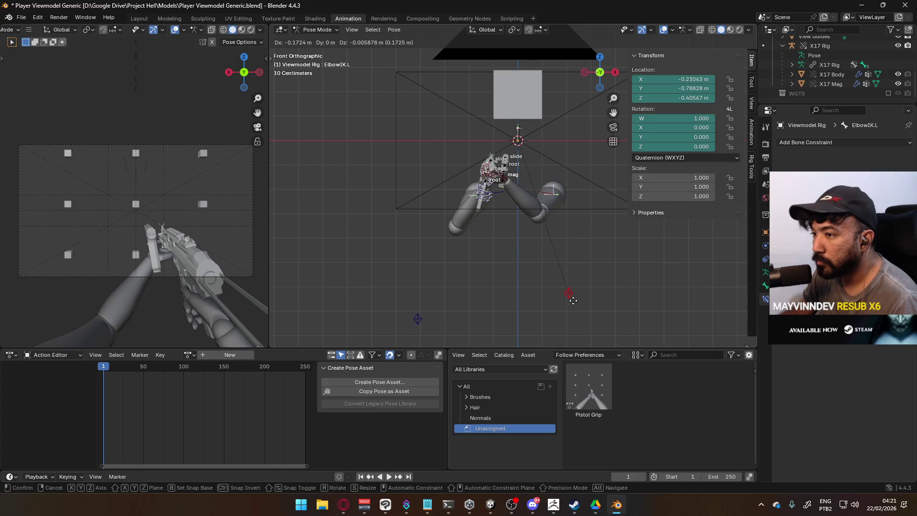
{"action": "left_click", "coordinate": [545, 287]}
{"action": "scroll", "coordinate": [505, 233], "scroll_direction": "up", "scroll_amount": 3}
{"action": "scroll", "coordinate": [497, 199], "scroll_direction": "up", "scroll_amount": 3}
Step: Twist HandIK.L on its local Y axis and nudge its position
{"action": "left_click", "coordinate": [470, 153]}
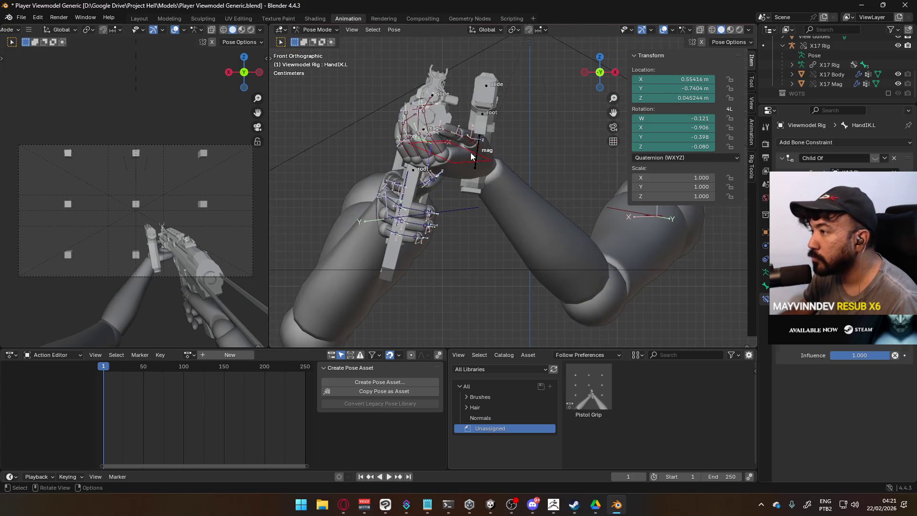
{"action": "key", "text": "r"}
{"action": "key", "text": "y"}
{"action": "key", "text": "y"}
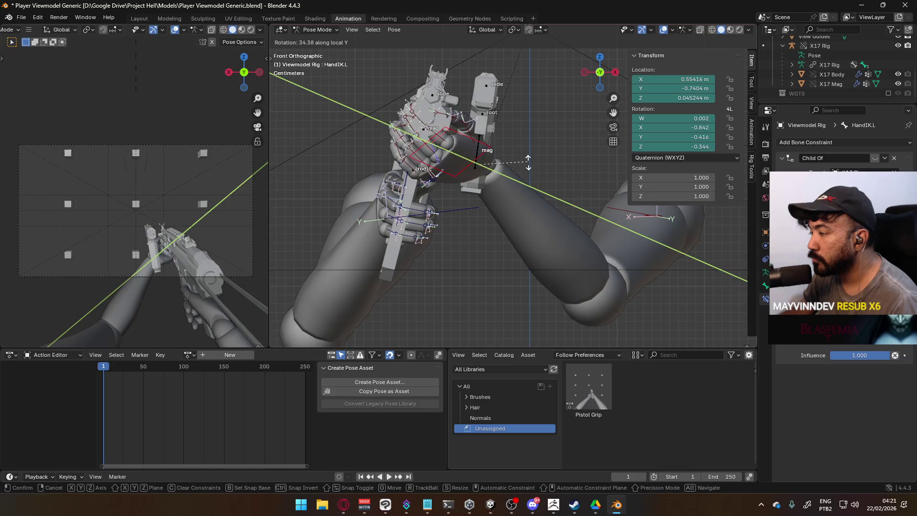
{"action": "left_click", "coordinate": [530, 174]}
{"action": "key", "text": "g"}
{"action": "left_click", "coordinate": [518, 145]}
{"action": "key", "text": "KP_7"}
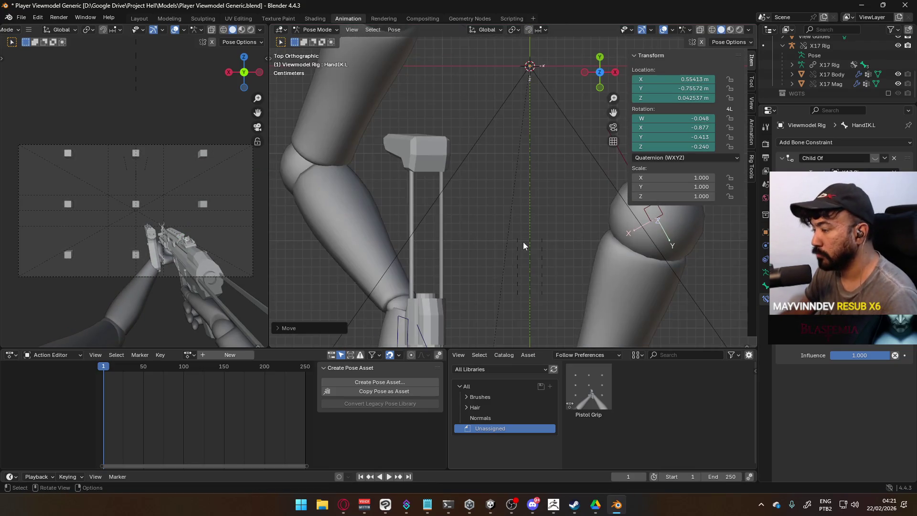
{"action": "middle_click_drag", "start_coordinate": [524, 242], "coordinate": [492, 206]}
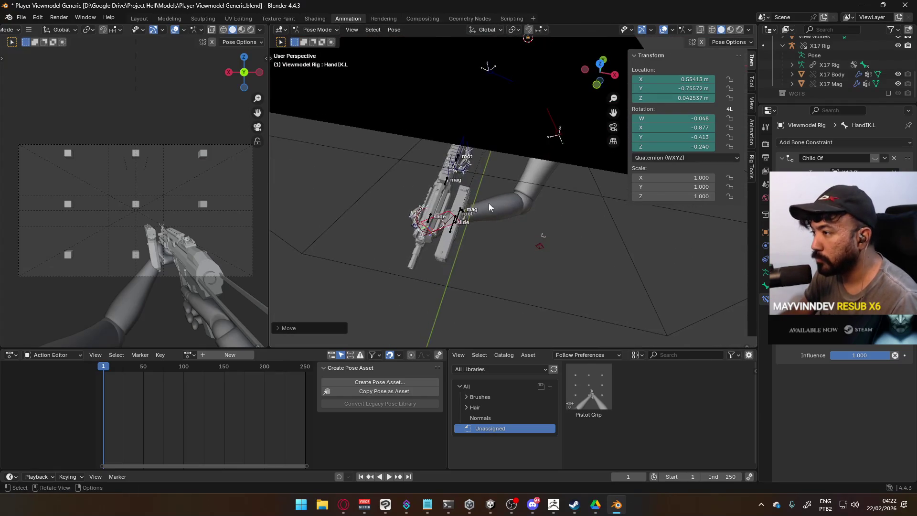
{"action": "scroll", "coordinate": [796, 75], "scroll_direction": "up", "scroll_amount": 3}
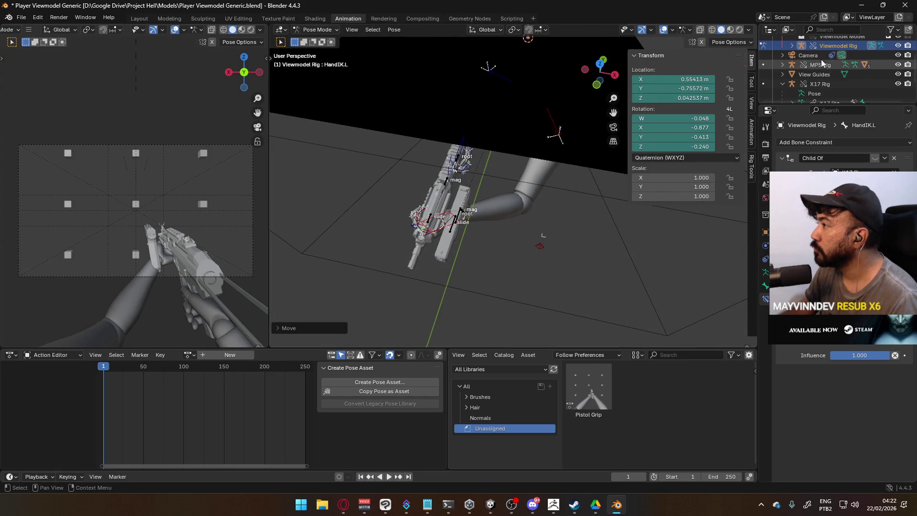
Step: Collapse and re-expand the X17 Rig entry in the Outliner
{"action": "left_click", "coordinate": [782, 85]}
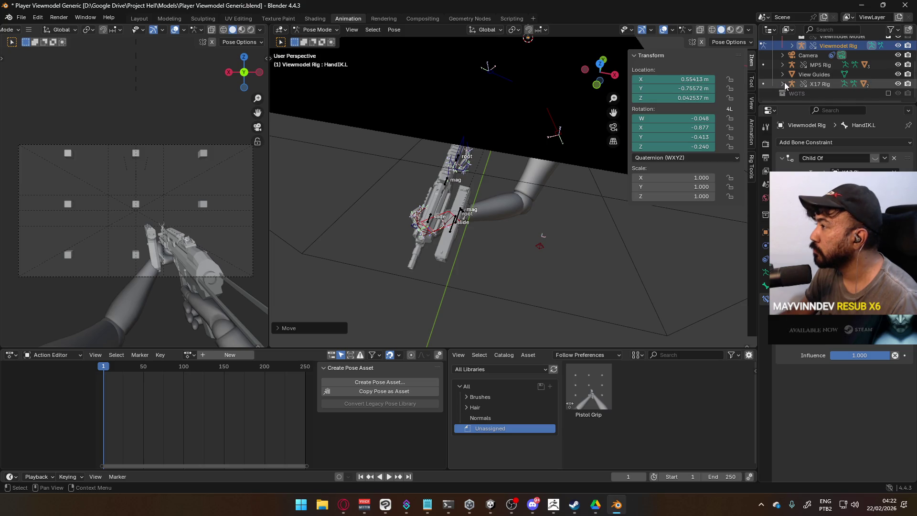
{"action": "left_click", "coordinate": [782, 84]}
{"action": "scroll", "coordinate": [894, 66], "scroll_direction": "down", "scroll_amount": 1}
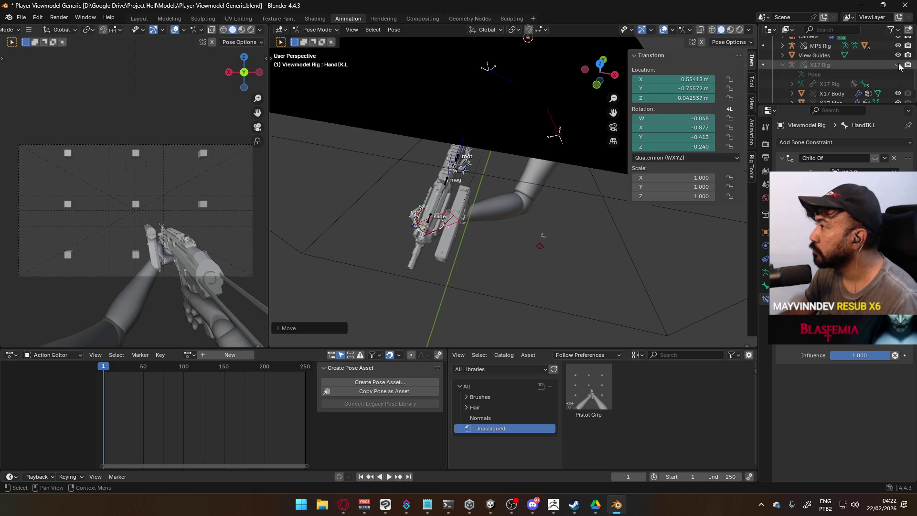
{"action": "scroll", "coordinate": [901, 67], "scroll_direction": "down", "scroll_amount": 2}
{"action": "left_click_drag", "start_coordinate": [897, 74], "coordinate": [898, 84]}
{"action": "mouse_move", "coordinate": [479, 236]}
{"action": "middle_mouse_down"}
{"action": "mouse_move", "coordinate": [588, 170]}
{"action": "mouse_move", "coordinate": [490, 176]}
{"action": "mouse_move", "coordinate": [476, 153]}
{"action": "mouse_move", "coordinate": [500, 159]}
{"action": "mouse_move", "coordinate": [520, 137]}
{"action": "mouse_move", "coordinate": [498, 152]}
{"action": "mouse_move", "coordinate": [520, 174]}
{"action": "mouse_move", "coordinate": [450, 194]}
{"action": "mouse_move", "coordinate": [458, 107]}
{"action": "mouse_move", "coordinate": [515, 162]}
{"action": "mouse_move", "coordinate": [507, 174]}
{"action": "mouse_move", "coordinate": [517, 136]}
{"action": "mouse_move", "coordinate": [532, 134]}
{"action": "mouse_move", "coordinate": [553, 195]}
{"action": "mouse_move", "coordinate": [517, 229]}
{"action": "mouse_move", "coordinate": [426, 216]}
{"action": "mouse_move", "coordinate": [421, 201]}
{"action": "mouse_move", "coordinate": [484, 213]}
{"action": "mouse_move", "coordinate": [531, 191]}
{"action": "middle_mouse_up"}
Step: Twist HandIK.L on local Y twice and shift it along the grip
{"action": "key", "text": "r"}
{"action": "key", "text": "y"}
{"action": "key", "text": "y"}
{"action": "left_click", "coordinate": [523, 198]}
{"action": "key", "text": "g"}
{"action": "left_click", "coordinate": [529, 178]}
{"action": "scroll", "coordinate": [504, 202], "scroll_direction": "up", "scroll_amount": 3}
{"action": "key", "text": "r"}
{"action": "key", "text": "y"}
{"action": "key", "text": "y"}
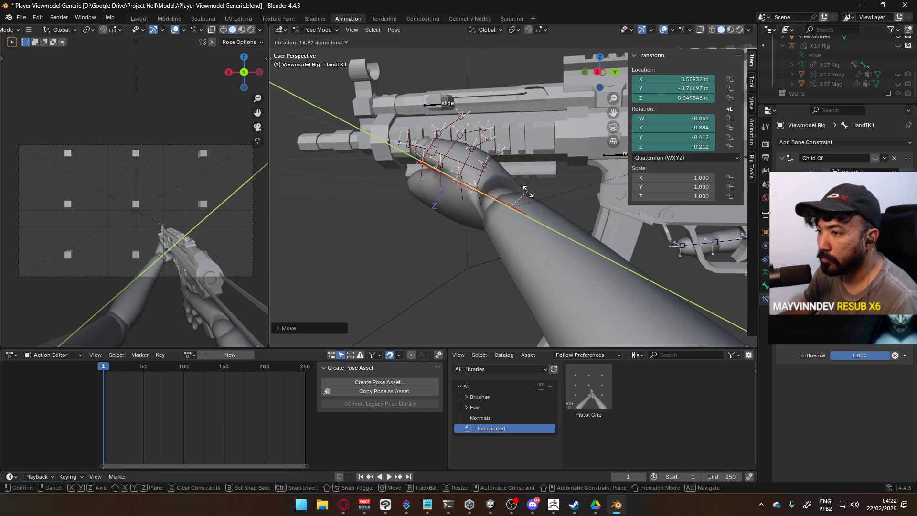
{"action": "left_click", "coordinate": [526, 190]}
{"action": "middle_click_drag", "start_coordinate": [527, 194], "coordinate": [633, 202]}
Step: Rotate the hand around global Z and reposition it from the right-side view
{"action": "key", "text": "r"}
{"action": "key", "text": "z"}
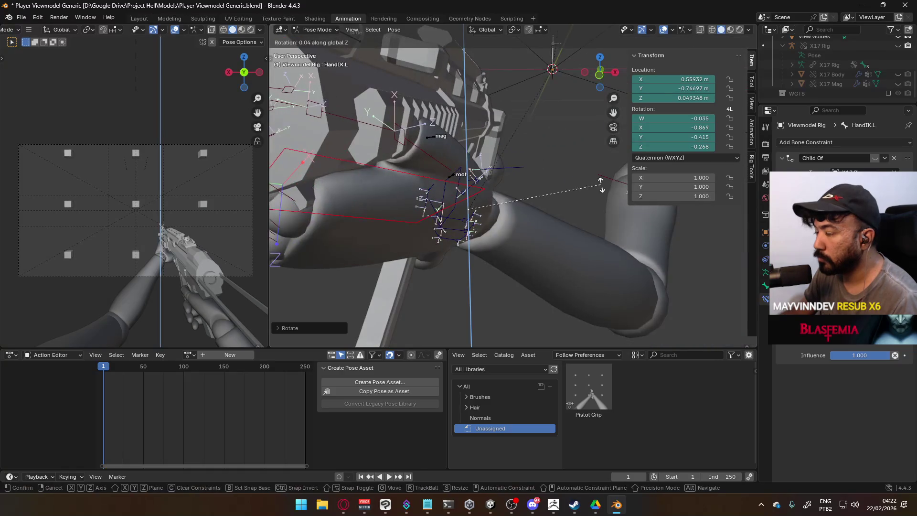
{"action": "left_click", "coordinate": [588, 157]}
{"action": "mouse_move", "coordinate": [587, 157]}
{"action": "middle_mouse_down"}
{"action": "mouse_move", "coordinate": [566, 128]}
{"action": "mouse_move", "coordinate": [562, 76]}
{"action": "mouse_move", "coordinate": [532, 131]}
{"action": "middle_mouse_up"}
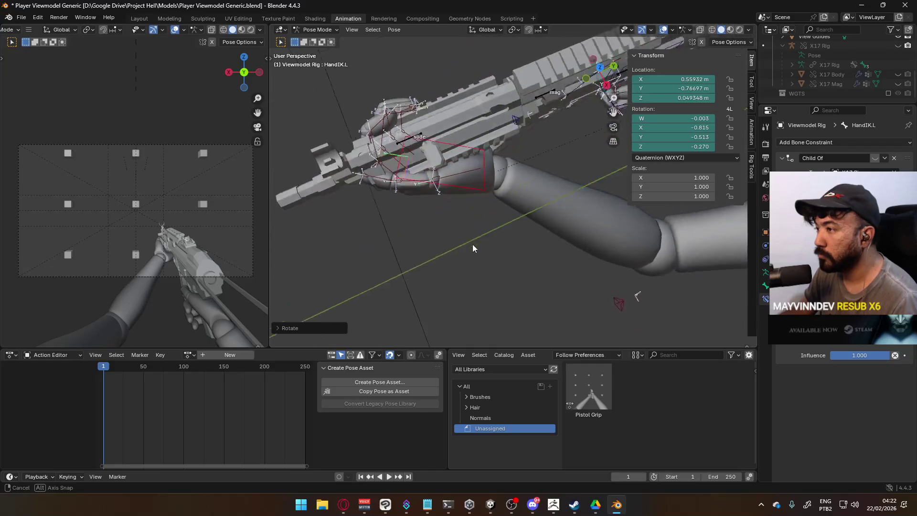
{"action": "middle_click_drag", "start_coordinate": [486, 208], "coordinate": [530, 130]}
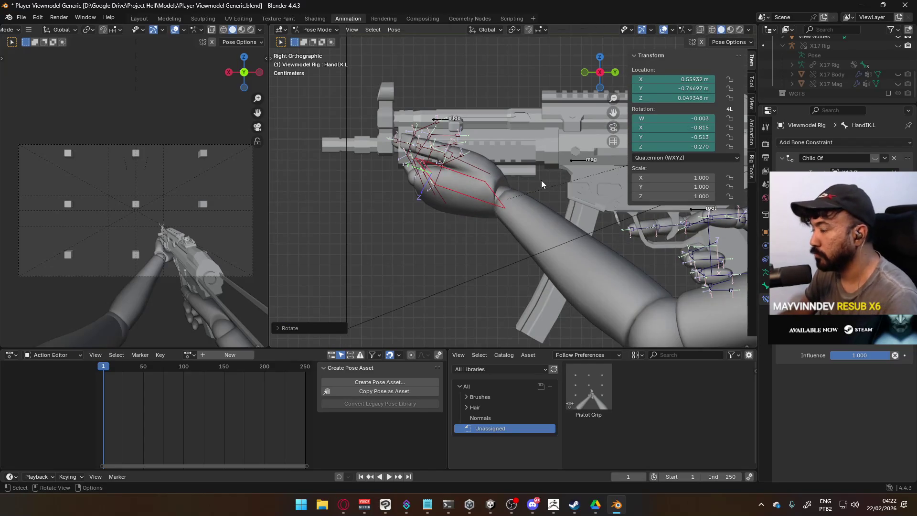
{"action": "key", "text": "g"}
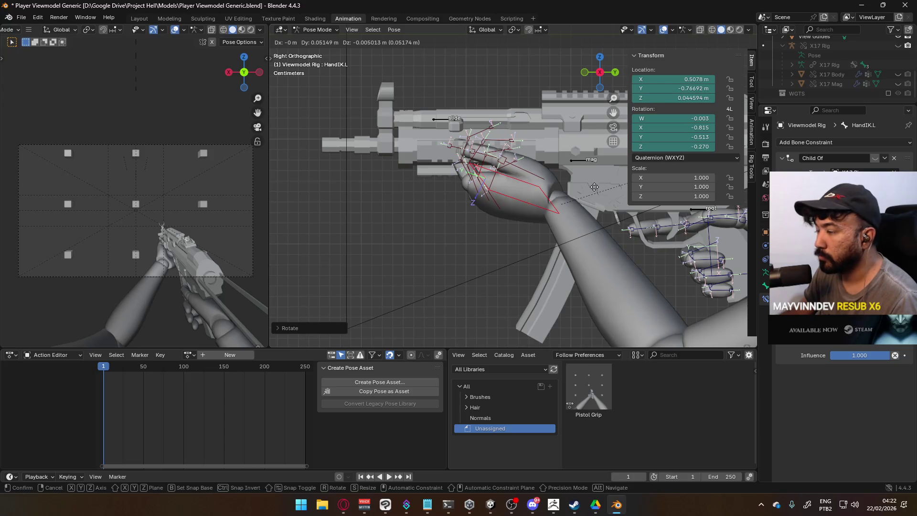
{"action": "left_click", "coordinate": [594, 188]}
{"action": "mouse_move", "coordinate": [619, 184]}
{"action": "middle_mouse_down"}
{"action": "mouse_move", "coordinate": [720, 172]}
{"action": "mouse_move", "coordinate": [745, 179]}
{"action": "middle_mouse_up"}
Step: Make final rotation and move tweaks so the left hand wraps the X17 grip cleanly
{"action": "key", "text": "r"}
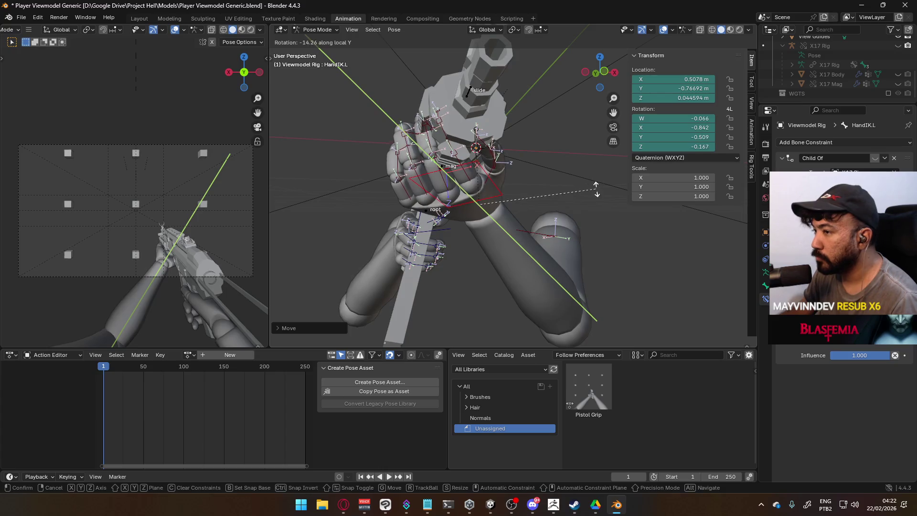
{"action": "left_click", "coordinate": [595, 191]}
{"action": "mouse_move", "coordinate": [597, 189]}
{"action": "middle_mouse_down"}
{"action": "mouse_move", "coordinate": [363, 199]}
{"action": "mouse_move", "coordinate": [622, 204]}
{"action": "mouse_move", "coordinate": [569, 122]}
{"action": "middle_mouse_up"}
{"action": "key", "text": "r"}
{"action": "key", "text": "x"}
{"action": "key", "text": "x"}
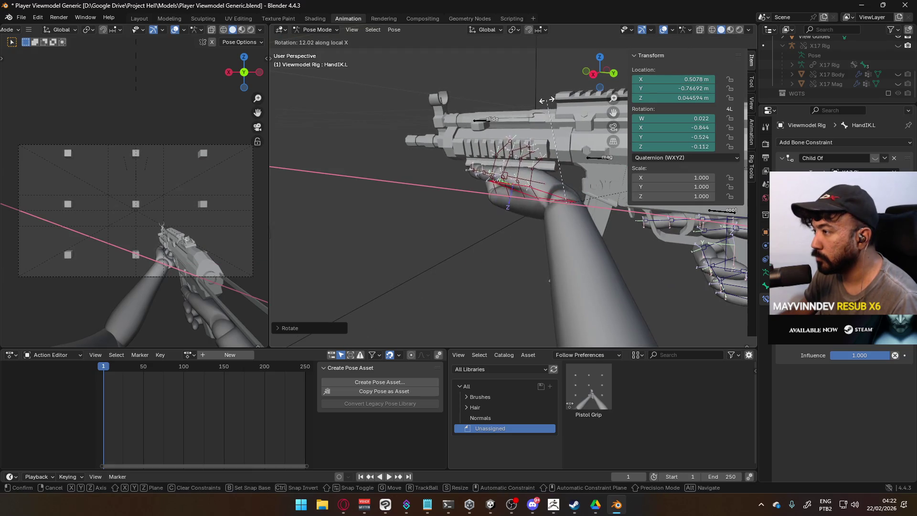
{"action": "key", "text": "g"}
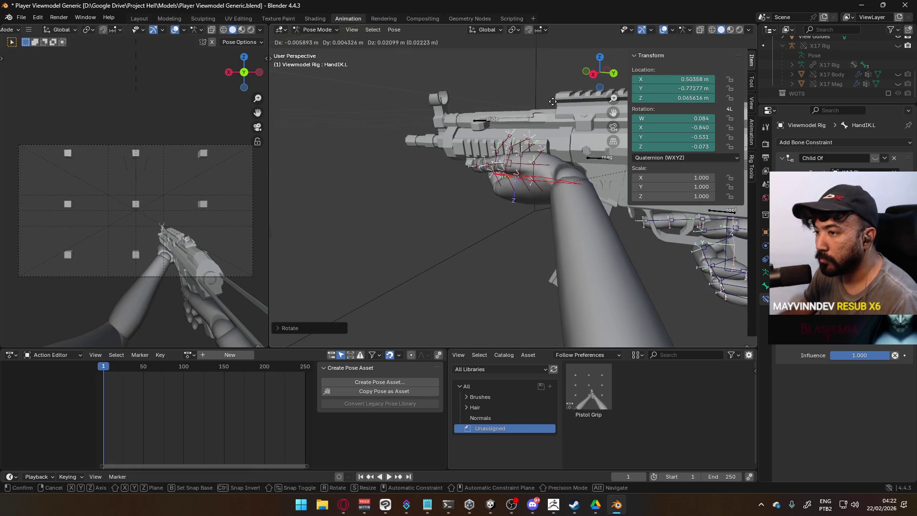
{"action": "left_click", "coordinate": [553, 101]}
{"action": "mouse_move", "coordinate": [552, 102]}
{"action": "middle_mouse_down"}
{"action": "mouse_move", "coordinate": [726, 90]}
{"action": "mouse_move", "coordinate": [560, 175]}
{"action": "middle_mouse_up"}
Step: Curl the left index finger's base bone inward toward the foregrip
{"action": "left_click", "coordinate": [459, 182]}
{"action": "middle_click_drag", "start_coordinate": [458, 182], "coordinate": [548, 120]}
{"action": "key", "text": "r"}
{"action": "left_click", "coordinate": [529, 115]}
Step: Curl the left middle, ring and pinky finger bones in turn to start forming a fist
{"action": "left_click", "coordinate": [450, 142]}
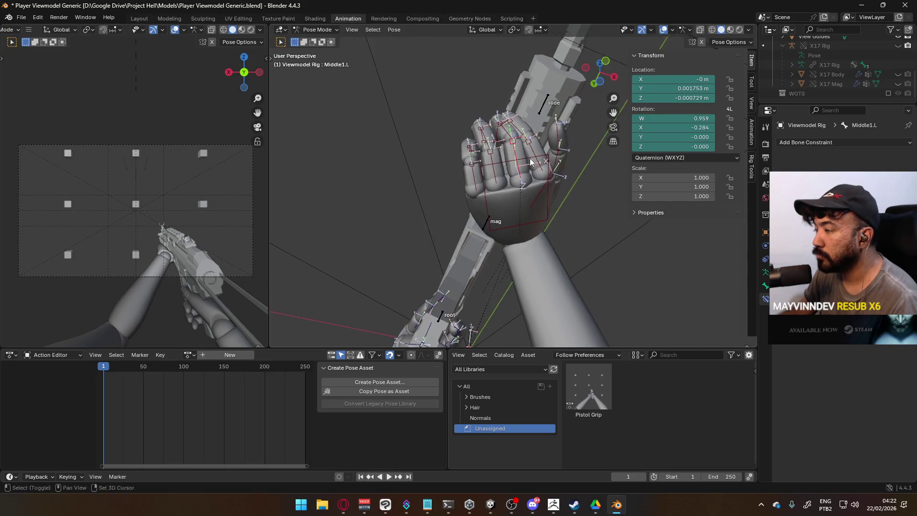
{"action": "middle_click_drag", "start_coordinate": [450, 142], "coordinate": [552, 140]}
{"action": "key", "text": "r"}
{"action": "left_click", "coordinate": [559, 147]}
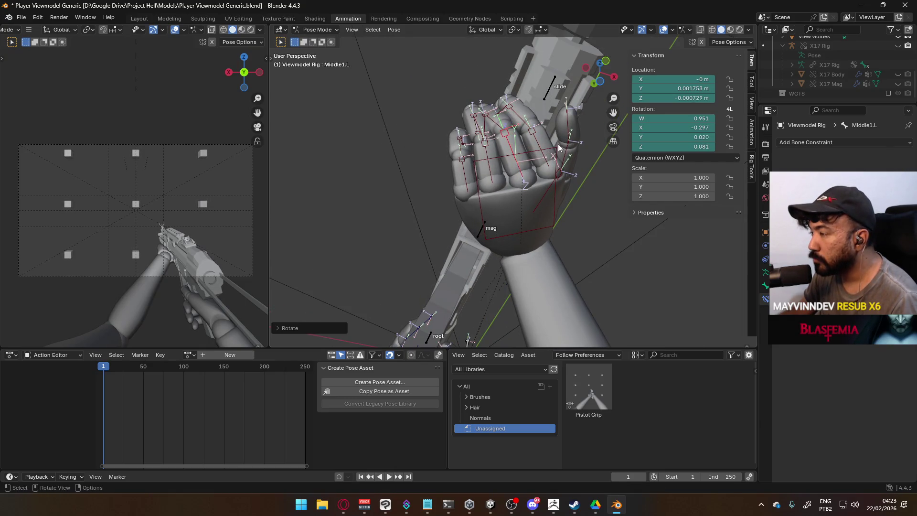
{"action": "key", "text": "r"}
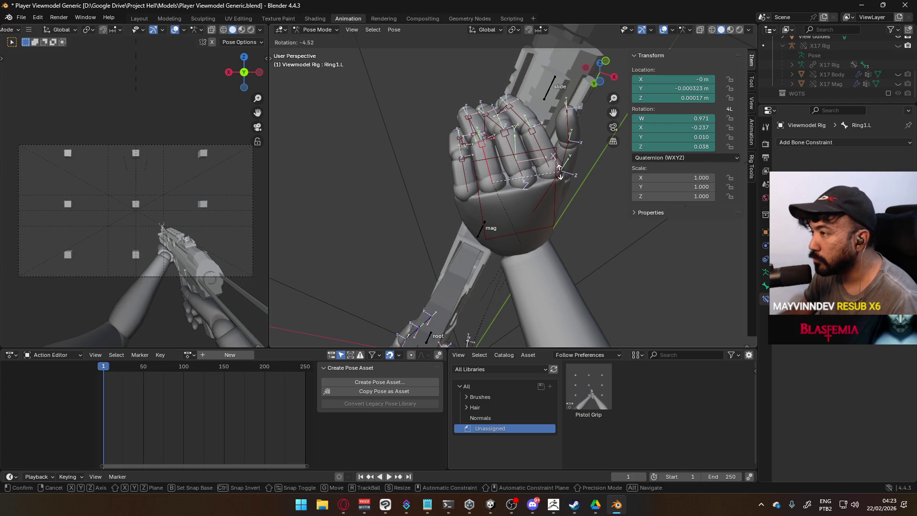
{"action": "left_click", "coordinate": [560, 172]}
{"action": "key", "text": "r"}
{"action": "left_click", "coordinate": [543, 173]}
Step: Rotate the index finger bone further around global X to tighten its curl
{"action": "mouse_move", "coordinate": [543, 174]}
{"action": "middle_mouse_down"}
{"action": "mouse_move", "coordinate": [496, 218]}
{"action": "mouse_move", "coordinate": [492, 197]}
{"action": "mouse_move", "coordinate": [543, 180]}
{"action": "mouse_move", "coordinate": [512, 129]}
{"action": "mouse_move", "coordinate": [559, 132]}
{"action": "mouse_move", "coordinate": [557, 158]}
{"action": "mouse_move", "coordinate": [522, 183]}
{"action": "middle_mouse_up"}
{"action": "key", "text": "r"}
{"action": "key", "text": "x"}
{"action": "left_click", "coordinate": [543, 164]}
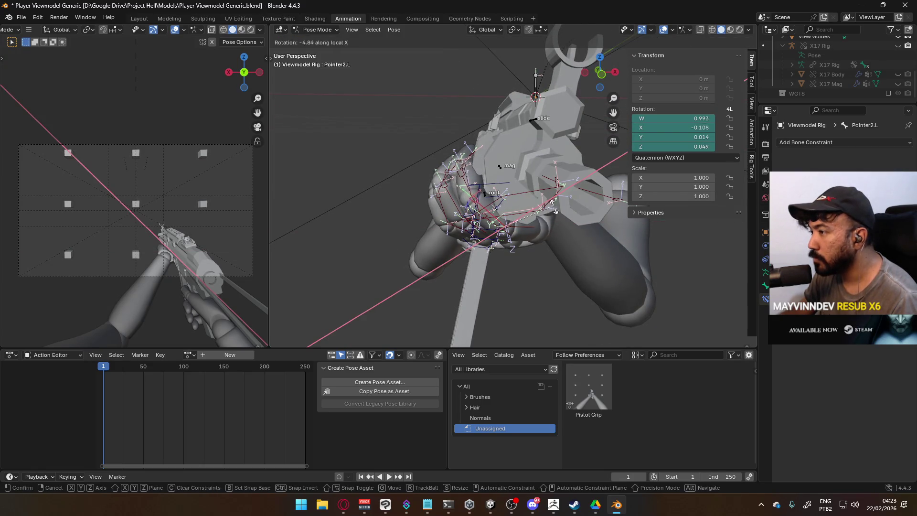
{"action": "left_click", "coordinate": [544, 209]}
Step: Bend the fingertip bone Pointer3.L in several small rotations until it hugs the foregrip
{"action": "middle_click_drag", "start_coordinate": [544, 208], "coordinate": [596, 185]}
{"action": "left_click", "coordinate": [565, 165]}
{"action": "key", "text": "r"}
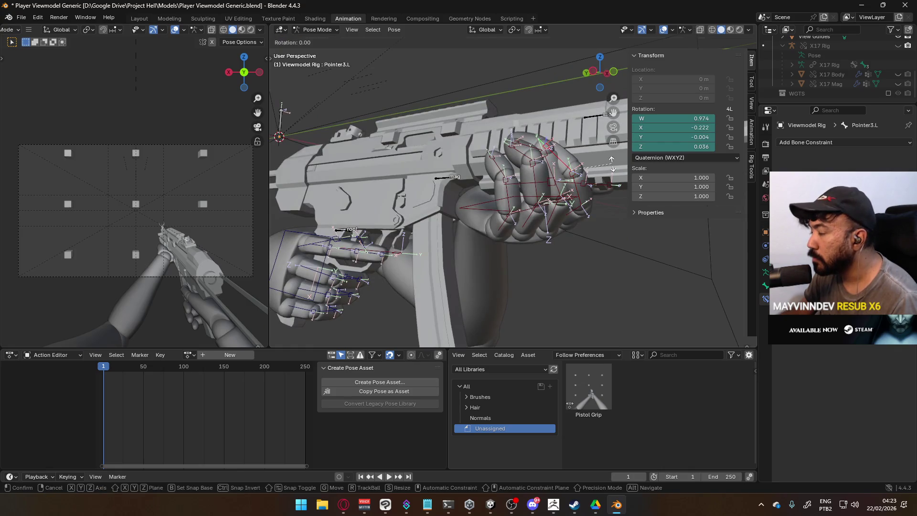
{"action": "left_click", "coordinate": [613, 166]}
{"action": "mouse_move", "coordinate": [613, 167]}
{"action": "middle_mouse_down"}
{"action": "mouse_move", "coordinate": [526, 153]}
{"action": "mouse_move", "coordinate": [521, 132]}
{"action": "middle_mouse_up"}
{"action": "key", "text": "r"}
{"action": "left_click", "coordinate": [546, 152]}
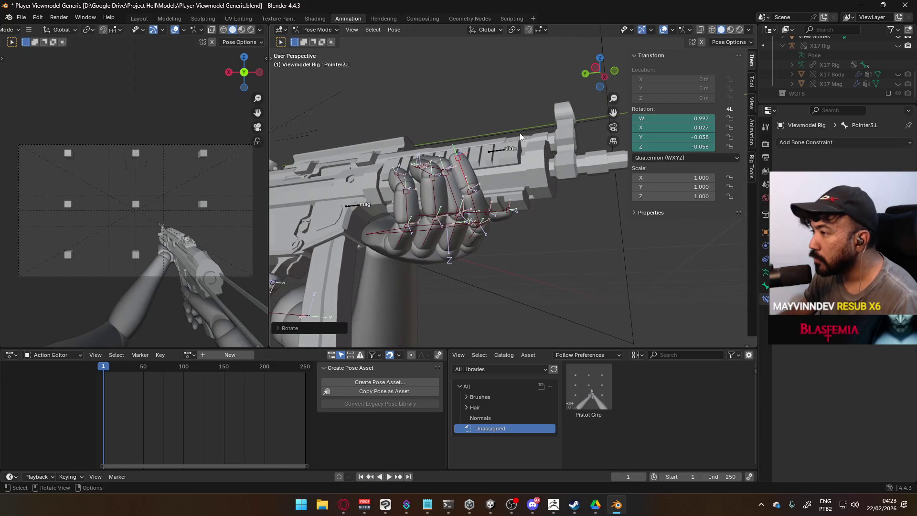
{"action": "key", "text": "r"}
{"action": "left_click", "coordinate": [478, 166]}
{"action": "middle_click_drag", "start_coordinate": [478, 166], "coordinate": [487, 142]}
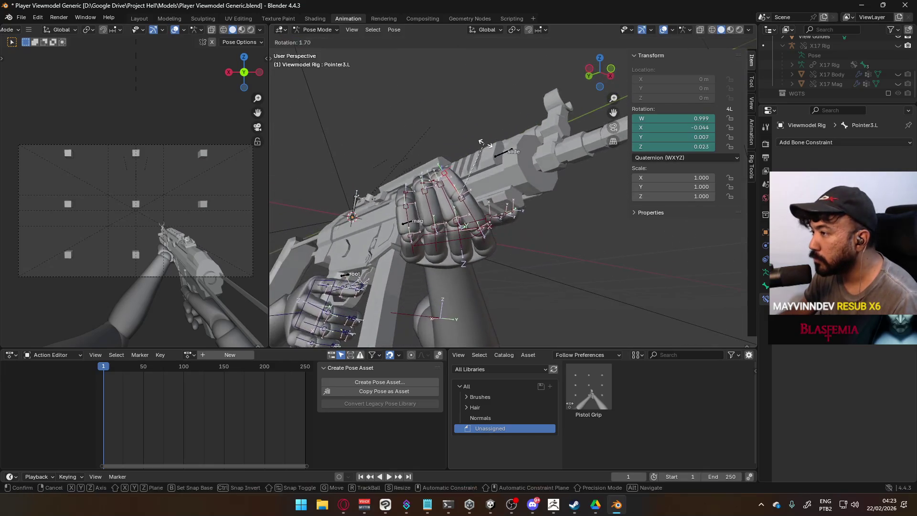
Step: Rotate Pointer2.L so the index finger's middle joint wraps cleanly around the gun
{"action": "left_click", "coordinate": [469, 209]}
{"action": "key", "text": "r"}
{"action": "left_click", "coordinate": [488, 183]}
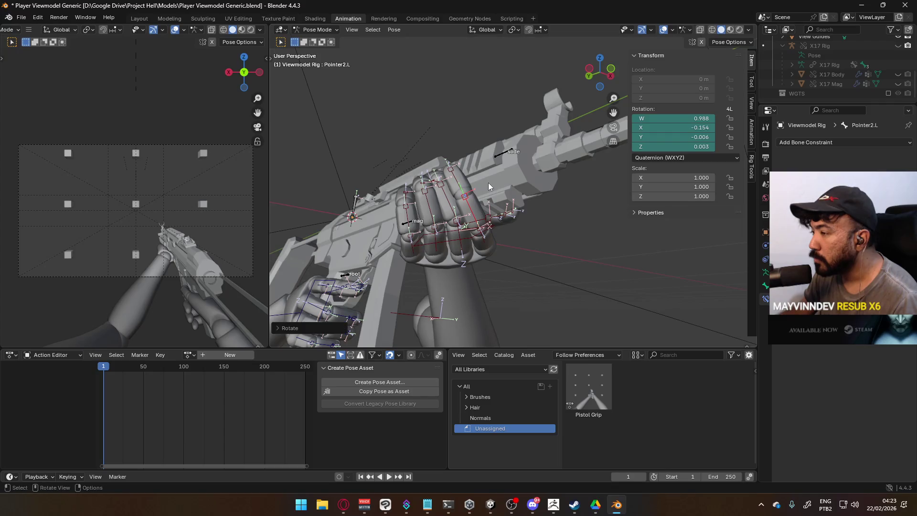
{"action": "mouse_move", "coordinate": [488, 183]}
{"action": "middle_mouse_down"}
{"action": "mouse_move", "coordinate": [557, 158]}
{"action": "mouse_move", "coordinate": [505, 164]}
{"action": "middle_mouse_up"}
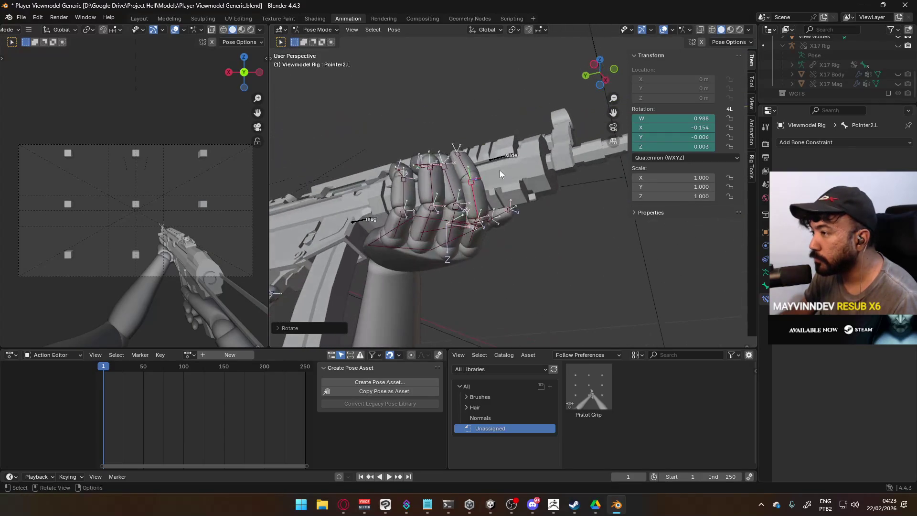
{"action": "mouse_move", "coordinate": [454, 230]}
{"action": "middle_mouse_down"}
{"action": "mouse_move", "coordinate": [510, 194]}
{"action": "mouse_move", "coordinate": [413, 175]}
{"action": "mouse_move", "coordinate": [431, 220]}
{"action": "middle_mouse_up"}
{"action": "left_click", "coordinate": [500, 194]}
{"action": "key", "text": "r"}
Step: Bend Middle1.L and then Middle2.L around the X axis to close the middle finger
{"action": "left_click", "coordinate": [441, 174]}
{"action": "key", "text": "r"}
{"action": "key", "text": "x"}
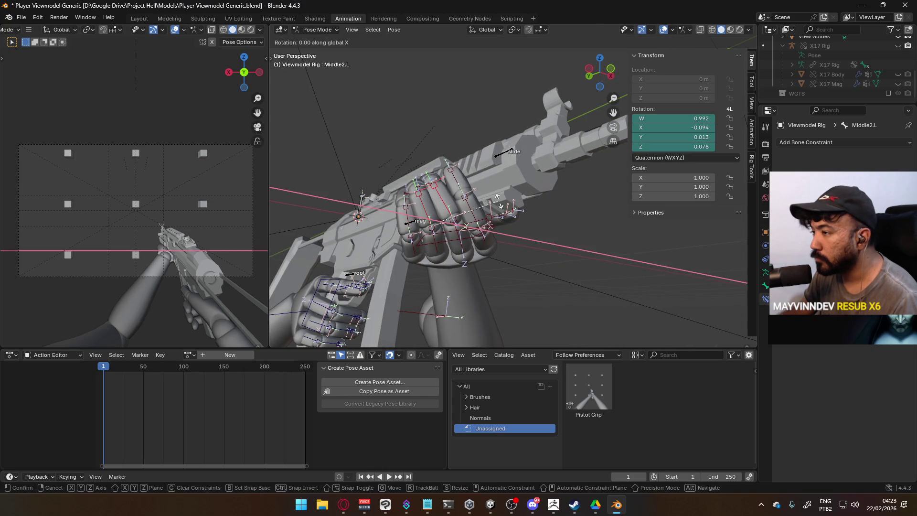
{"action": "left_click", "coordinate": [483, 182]}
{"action": "mouse_move", "coordinate": [484, 181]}
{"action": "middle_mouse_down"}
{"action": "mouse_move", "coordinate": [585, 226]}
{"action": "mouse_move", "coordinate": [529, 209]}
{"action": "middle_mouse_up"}
{"action": "mouse_move", "coordinate": [439, 192]}
{"action": "middle_mouse_down"}
{"action": "mouse_move", "coordinate": [512, 190]}
{"action": "mouse_move", "coordinate": [523, 203]}
{"action": "middle_mouse_up"}
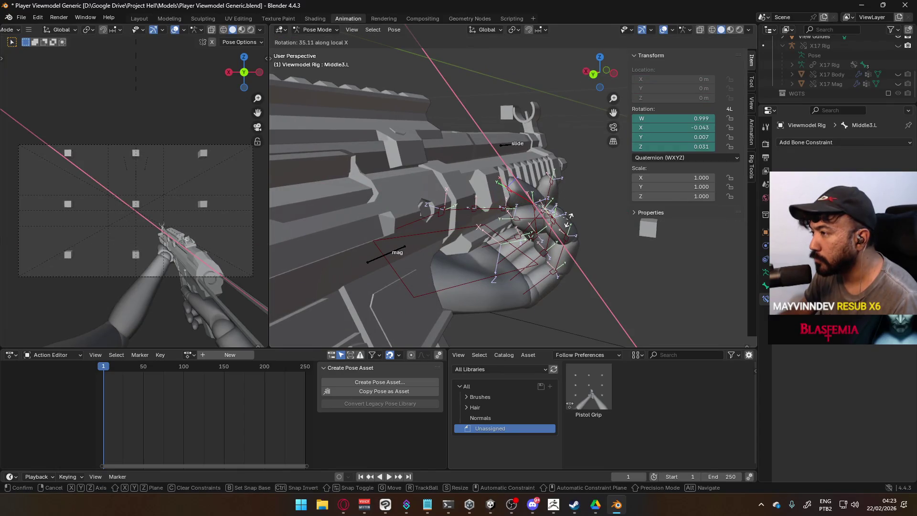
{"action": "left_click", "coordinate": [570, 214]}
Step: Refine Middle2.L and curl the fingertip bone Middle3.L onto the foregrip
{"action": "mouse_move", "coordinate": [570, 215]}
{"action": "middle_mouse_down"}
{"action": "mouse_move", "coordinate": [454, 195]}
{"action": "mouse_move", "coordinate": [571, 194]}
{"action": "middle_mouse_up"}
{"action": "scroll", "coordinate": [462, 203], "scroll_direction": "up", "scroll_amount": 2}
{"action": "key", "text": "r"}
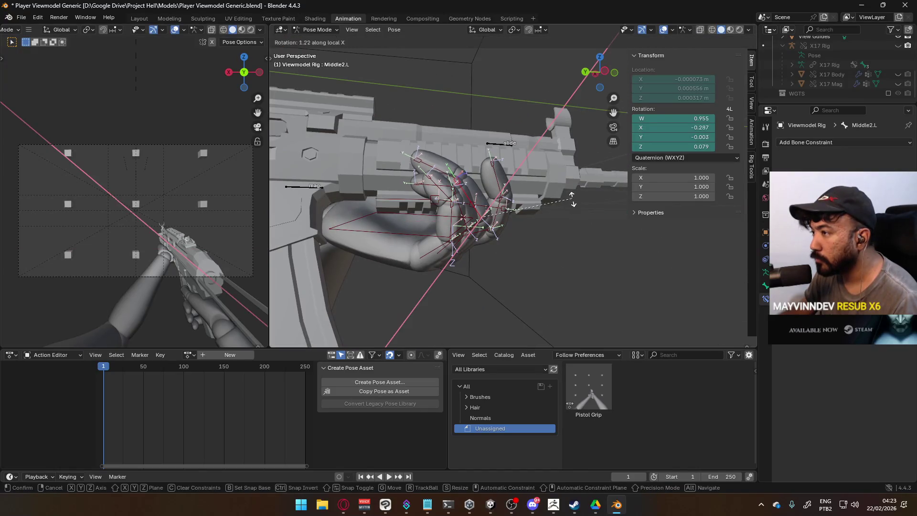
{"action": "left_click", "coordinate": [573, 224]}
{"action": "left_click", "coordinate": [496, 175]}
{"action": "key", "text": "r"}
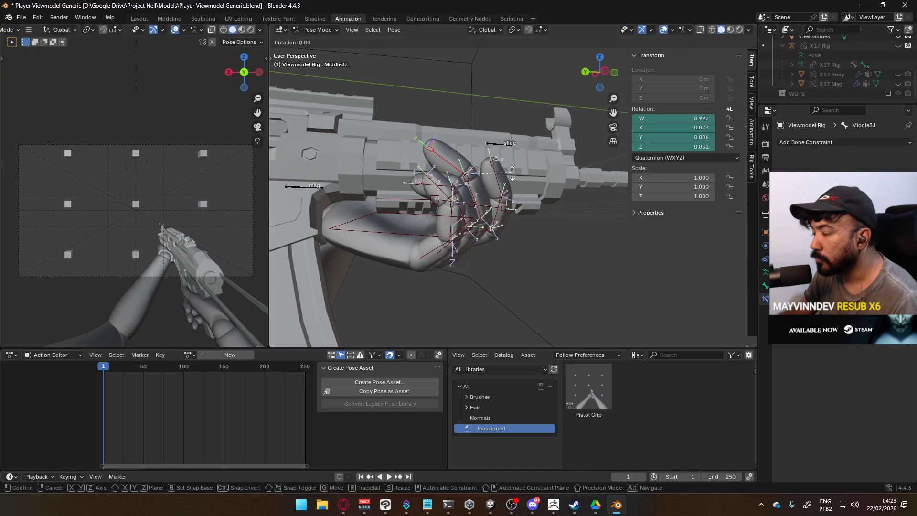
{"action": "left_click", "coordinate": [506, 165]}
Step: Bend Ring2.L and Ring3.L (X axis) so the ring finger closes around the grip
{"action": "mouse_move", "coordinate": [506, 165]}
{"action": "middle_mouse_down"}
{"action": "mouse_move", "coordinate": [527, 162]}
{"action": "mouse_move", "coordinate": [465, 185]}
{"action": "middle_mouse_up"}
{"action": "middle_click_drag", "start_coordinate": [428, 224], "coordinate": [531, 180]}
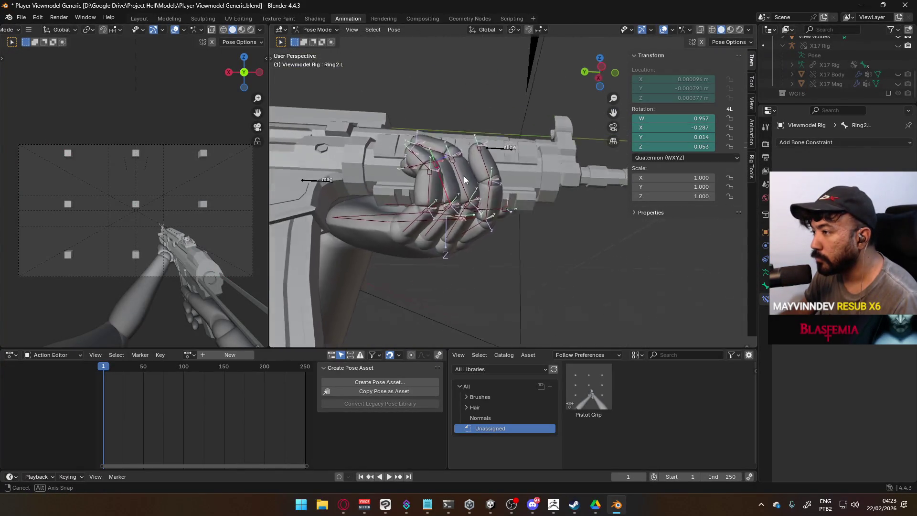
{"action": "left_click", "coordinate": [547, 175]}
{"action": "key", "text": "r"}
{"action": "left_click", "coordinate": [508, 171]}
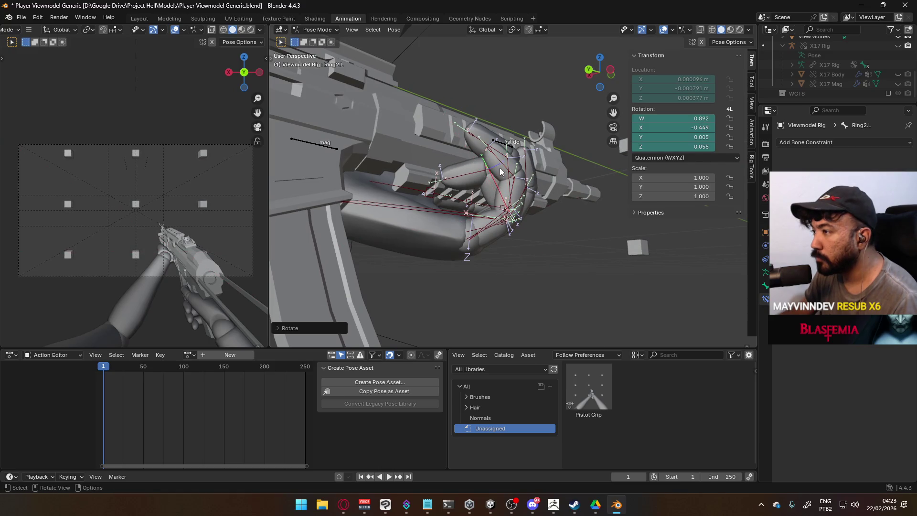
{"action": "key", "text": "r"}
{"action": "key", "text": "x"}
{"action": "left_click", "coordinate": [544, 240]}
Step: Rotate Pinky1.L around X to start curling the pinky toward the gun
{"action": "mouse_move", "coordinate": [543, 239]}
{"action": "middle_mouse_down"}
{"action": "mouse_move", "coordinate": [428, 222]}
{"action": "mouse_move", "coordinate": [473, 179]}
{"action": "middle_mouse_up"}
{"action": "key", "text": "r"}
{"action": "key", "text": "x"}
{"action": "left_click", "coordinate": [508, 122]}
{"action": "mouse_move", "coordinate": [507, 122]}
{"action": "middle_mouse_down"}
{"action": "mouse_move", "coordinate": [573, 176]}
{"action": "mouse_move", "coordinate": [403, 188]}
{"action": "mouse_move", "coordinate": [450, 142]}
{"action": "middle_mouse_up"}
Step: Bend Pinky2.L and Pinky3.L along local X so the pinky wraps the foregrip
{"action": "middle_click_drag", "start_coordinate": [393, 158], "coordinate": [436, 196]}
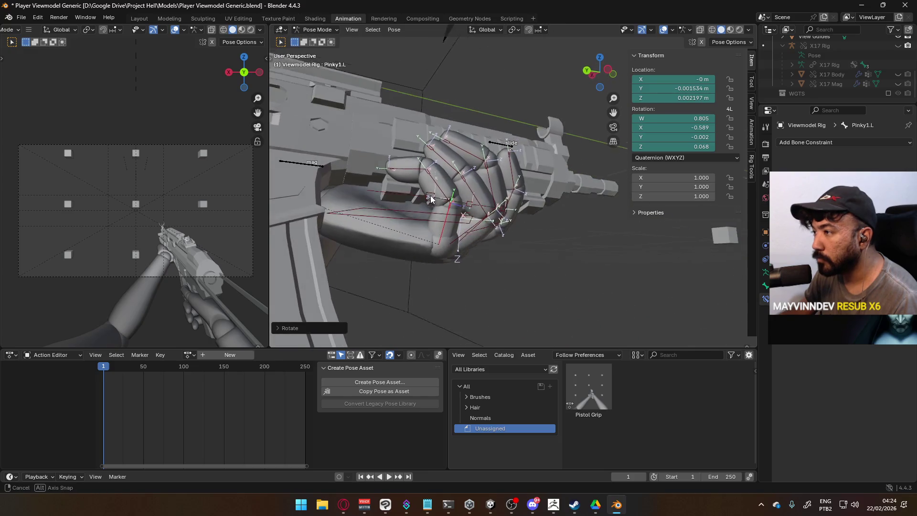
{"action": "key", "text": "r"}
{"action": "key", "text": "x"}
{"action": "key", "text": "x"}
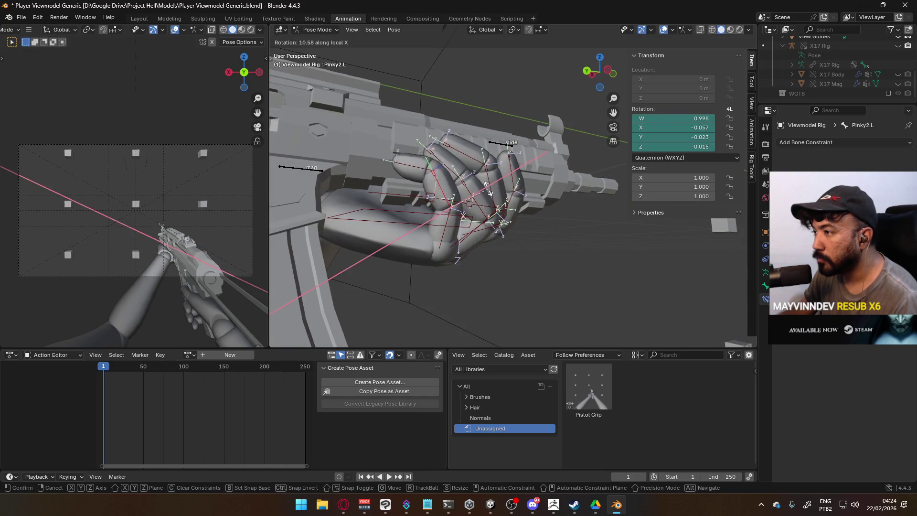
{"action": "left_click", "coordinate": [487, 185]}
{"action": "key", "text": "r"}
{"action": "key", "text": "x"}
{"action": "key", "text": "x"}
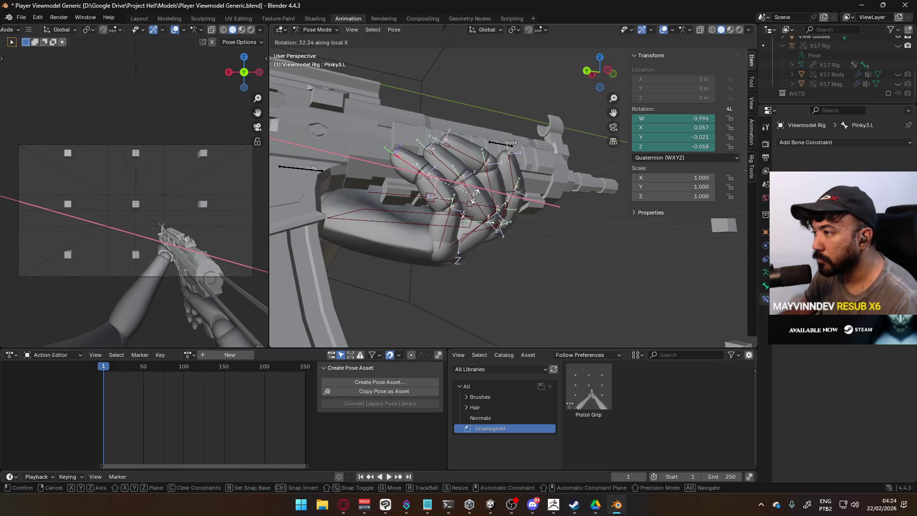
{"action": "left_click", "coordinate": [476, 191]}
Step: Adjust the pinky base bone Pinky1.L with rotations along local X for a snug grip
{"action": "middle_click_drag", "start_coordinate": [477, 191], "coordinate": [491, 165]}
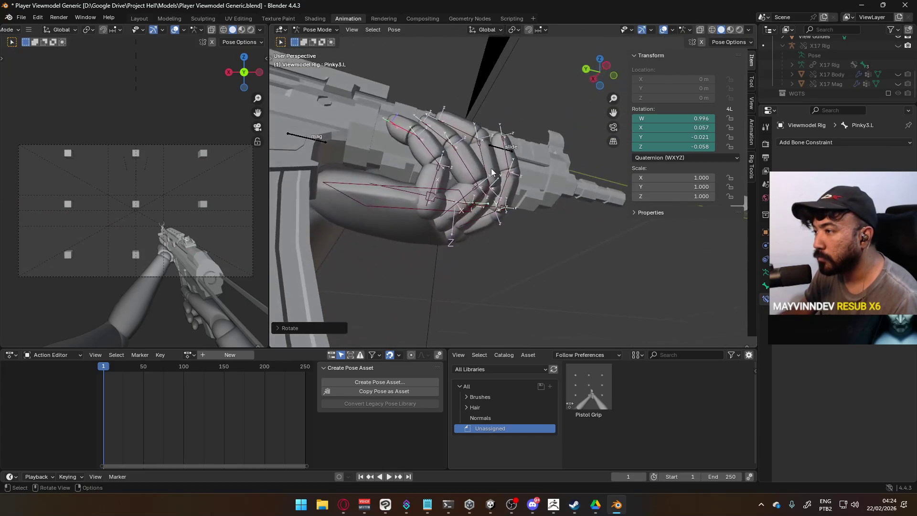
{"action": "left_click", "coordinate": [440, 177]}
{"action": "key", "text": "r"}
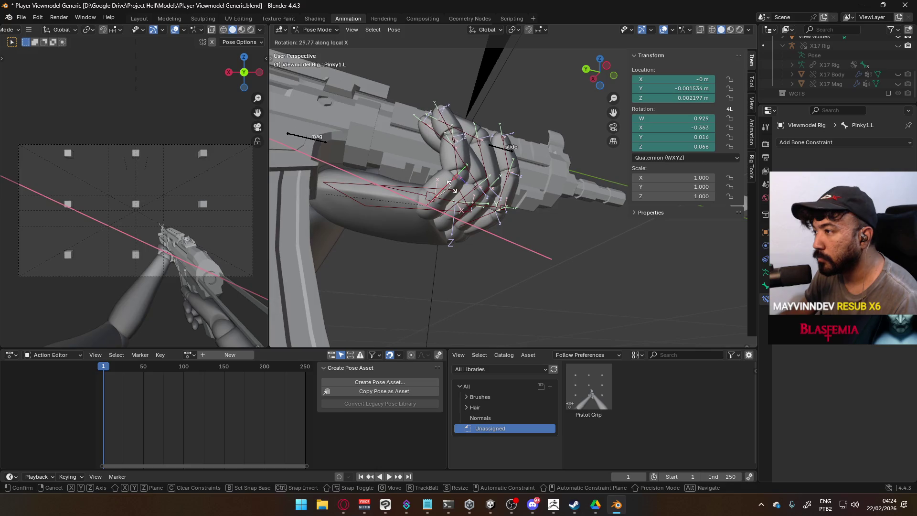
{"action": "left_click", "coordinate": [460, 172]}
{"action": "key", "text": "x"}
{"action": "key", "text": "x"}
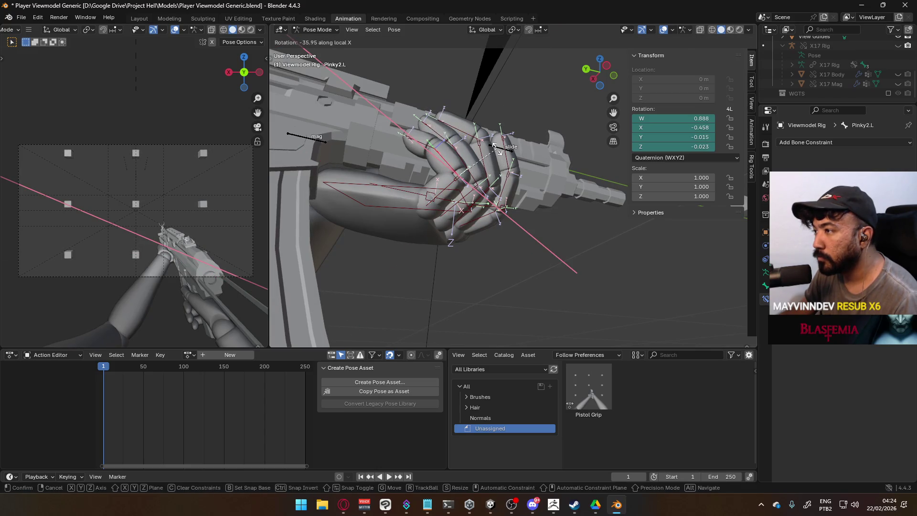
{"action": "left_click", "coordinate": [494, 149]}
{"action": "mouse_move", "coordinate": [493, 149]}
{"action": "middle_mouse_down"}
{"action": "mouse_move", "coordinate": [402, 162]}
{"action": "mouse_move", "coordinate": [504, 217]}
{"action": "mouse_move", "coordinate": [489, 195]}
{"action": "mouse_move", "coordinate": [622, 214]}
{"action": "mouse_move", "coordinate": [626, 196]}
{"action": "mouse_move", "coordinate": [443, 205]}
{"action": "mouse_move", "coordinate": [465, 191]}
{"action": "mouse_move", "coordinate": [336, 207]}
{"action": "middle_mouse_up"}
Step: Give a finger bone final corrective rotations, including one on global X, and check the grip from below
{"action": "key", "text": "r"}
{"action": "left_click", "coordinate": [541, 192]}
{"action": "key", "text": "r"}
{"action": "key", "text": "x"}
{"action": "left_click", "coordinate": [549, 206]}
{"action": "mouse_move", "coordinate": [543, 227]}
{"action": "middle_mouse_down"}
{"action": "mouse_move", "coordinate": [544, 200]}
{"action": "mouse_move", "coordinate": [509, 208]}
{"action": "mouse_move", "coordinate": [620, 264]}
{"action": "mouse_move", "coordinate": [499, 156]}
{"action": "mouse_move", "coordinate": [498, 172]}
{"action": "mouse_move", "coordinate": [432, 198]}
{"action": "middle_mouse_up"}
{"action": "left_click", "coordinate": [432, 198]}
{"action": "key", "text": "g"}
Step: Move HandIK.R along Z and then Y to bring the right hand onto the pistol grip
{"action": "key", "text": "x"}
{"action": "key", "text": "x"}
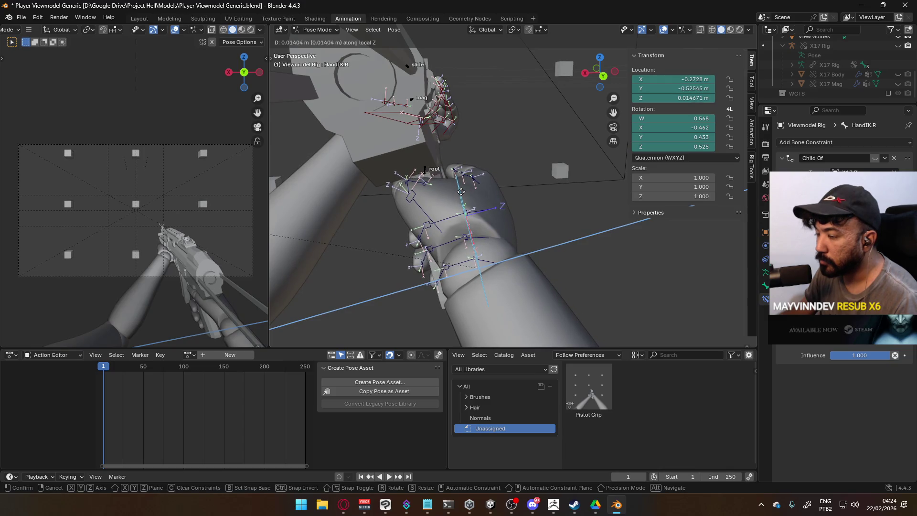
{"action": "left_click", "coordinate": [461, 192]}
{"action": "mouse_move", "coordinate": [423, 208]}
{"action": "middle_mouse_down"}
{"action": "mouse_move", "coordinate": [436, 183]}
{"action": "mouse_move", "coordinate": [447, 201]}
{"action": "middle_mouse_up"}
{"action": "scroll", "coordinate": [483, 211], "scroll_direction": "up", "scroll_amount": 4}
{"action": "middle_click_drag", "start_coordinate": [512, 211], "coordinate": [526, 215]}
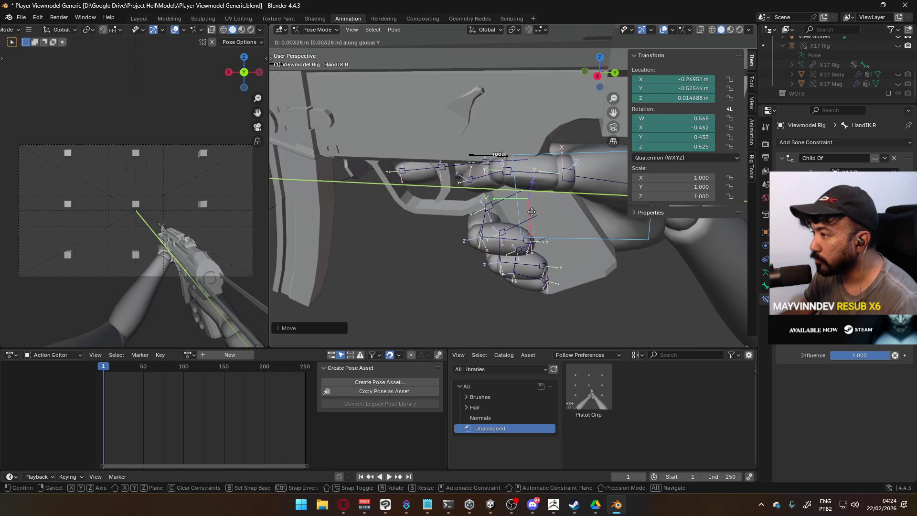
{"action": "left_click", "coordinate": [534, 212]}
Step: Rotate HandIK.R and nudge its position further so the right hand seats on the grip
{"action": "mouse_move", "coordinate": [533, 207]}
{"action": "middle_mouse_down"}
{"action": "mouse_move", "coordinate": [558, 182]}
{"action": "mouse_move", "coordinate": [588, 189]}
{"action": "mouse_move", "coordinate": [539, 181]}
{"action": "middle_mouse_up"}
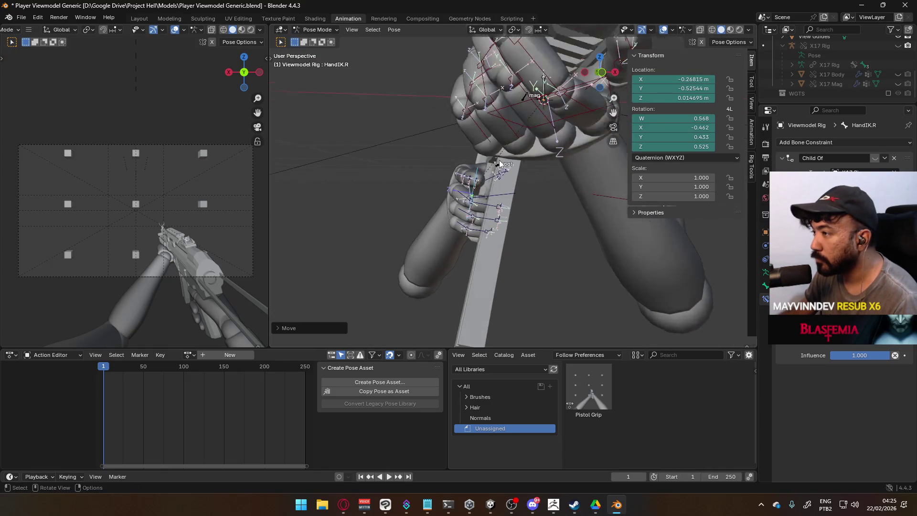
{"action": "key", "text": "r"}
{"action": "left_click", "coordinate": [543, 191]}
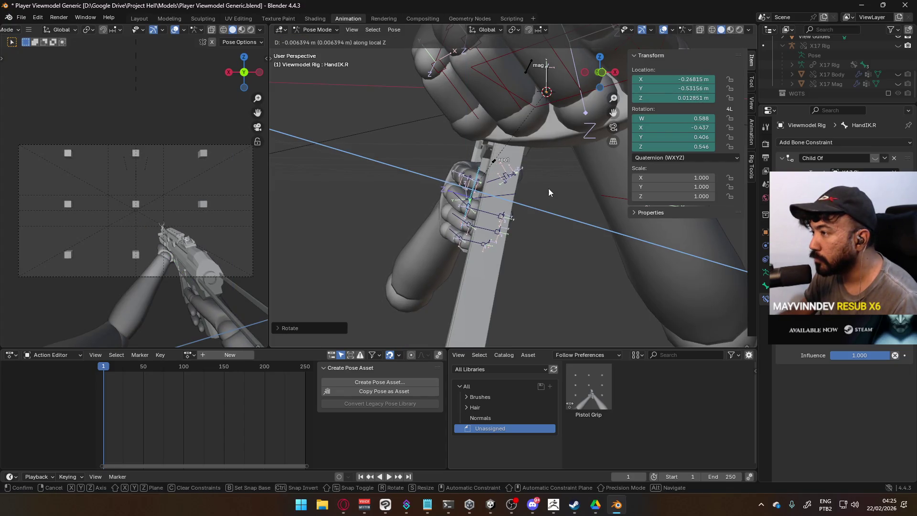
{"action": "left_click", "coordinate": [548, 188]}
{"action": "middle_click_drag", "start_coordinate": [549, 188], "coordinate": [634, 208]}
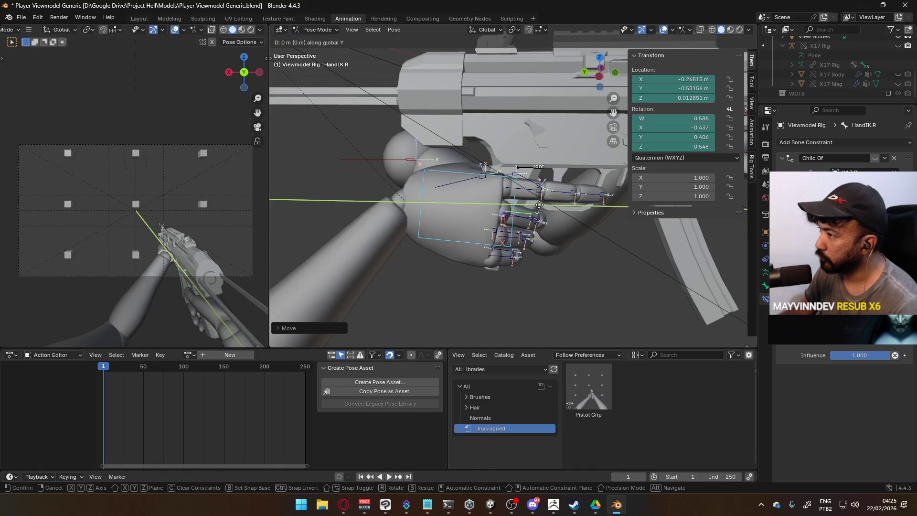
{"action": "key", "text": "y"}
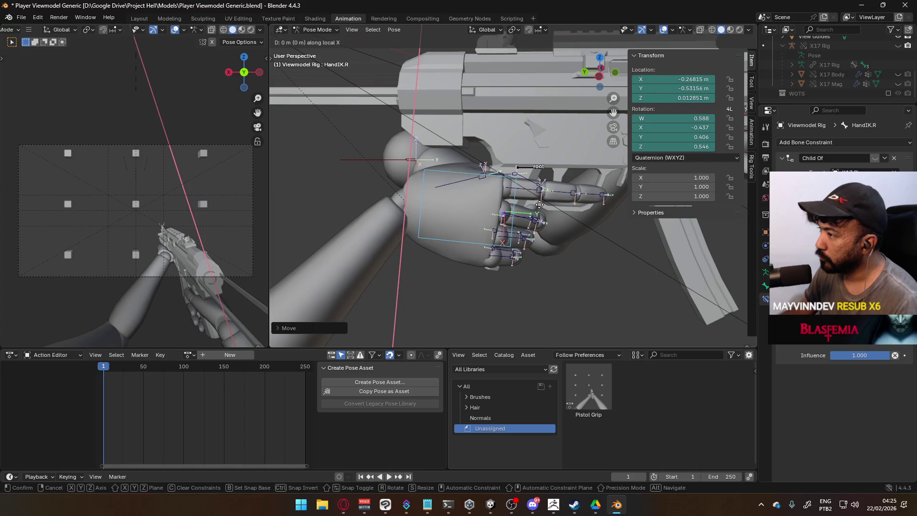
{"action": "left_click", "coordinate": [541, 199]}
{"action": "mouse_move", "coordinate": [542, 199]}
{"action": "middle_mouse_down"}
{"action": "mouse_move", "coordinate": [670, 160]}
{"action": "mouse_move", "coordinate": [532, 196]}
{"action": "middle_mouse_up"}
{"action": "scroll", "coordinate": [531, 196], "scroll_direction": "up", "scroll_amount": 3}
Step: Reset Thumb0.R to its rest rotation and rotate Thumb1.R toward the grip
{"action": "left_click", "coordinate": [531, 199]}
{"action": "key", "text": "alt+r"}
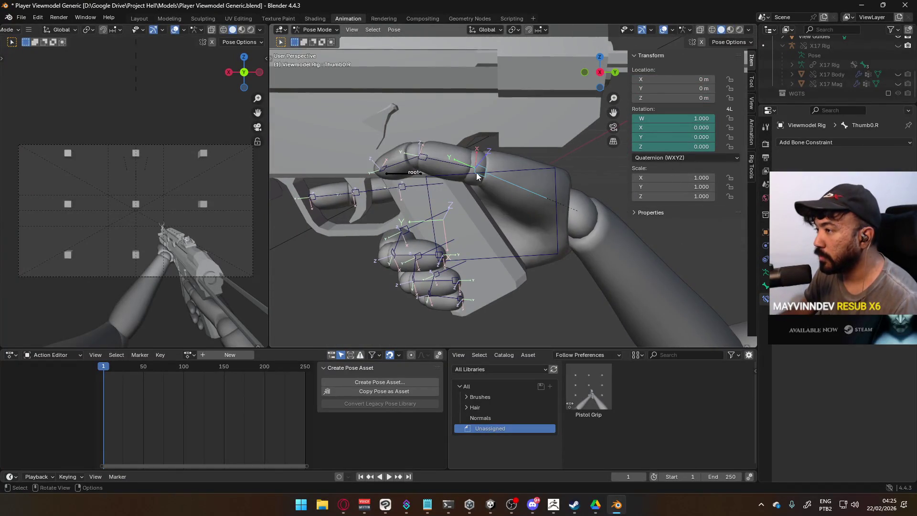
{"action": "middle_click_drag", "start_coordinate": [504, 169], "coordinate": [534, 171]}
{"action": "mouse_move", "coordinate": [477, 178]}
{"action": "middle_mouse_down"}
{"action": "mouse_move", "coordinate": [514, 154]}
{"action": "mouse_move", "coordinate": [596, 176]}
{"action": "mouse_move", "coordinate": [583, 203]}
{"action": "mouse_move", "coordinate": [543, 164]}
{"action": "mouse_move", "coordinate": [578, 180]}
{"action": "middle_mouse_up"}
{"action": "key", "text": "r"}
{"action": "left_click", "coordinate": [536, 139]}
Step: Rotate Thumb0.R, including a turn about global Z, to lay the thumb along the grip
{"action": "left_click", "coordinate": [581, 205]}
{"action": "key", "text": "r"}
{"action": "left_click", "coordinate": [536, 156]}
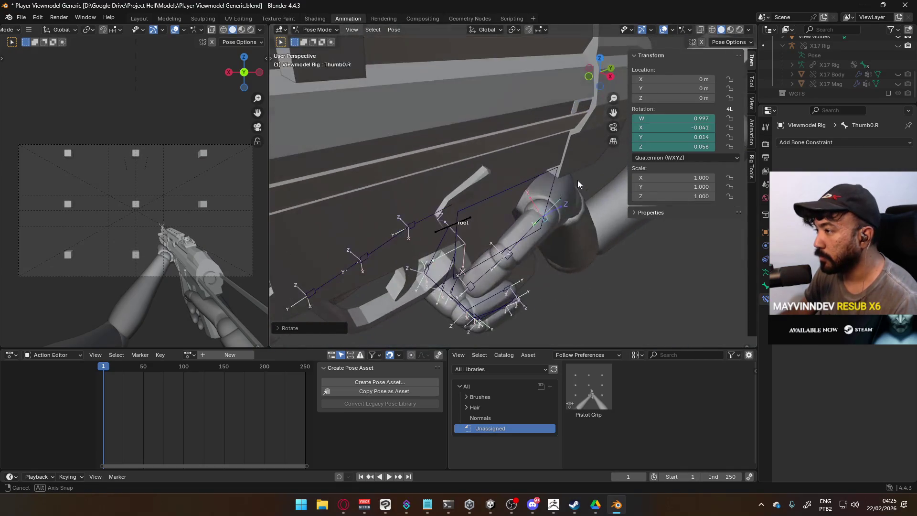
{"action": "key", "text": "r"}
{"action": "key", "text": "z"}
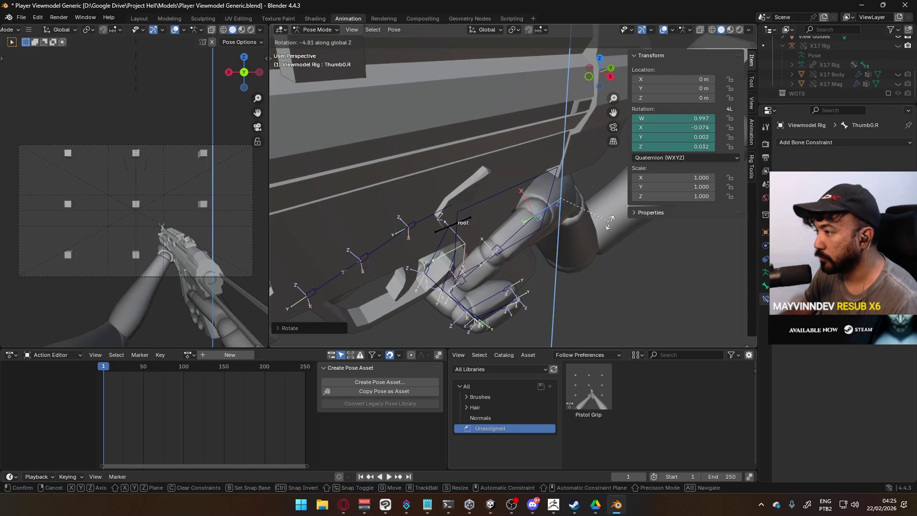
{"action": "left_click", "coordinate": [610, 220]}
Step: Bend a right-hand finger bone along local X to close it on the grip
{"action": "middle_click_drag", "start_coordinate": [565, 248], "coordinate": [512, 121]}
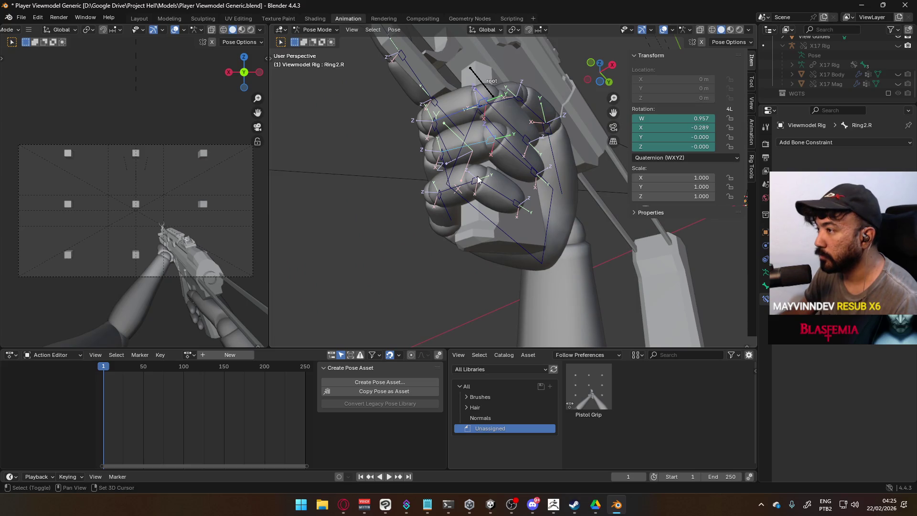
{"action": "middle_click_drag", "start_coordinate": [556, 165], "coordinate": [531, 223]}
{"action": "key", "text": "x"}
{"action": "key", "text": "x"}
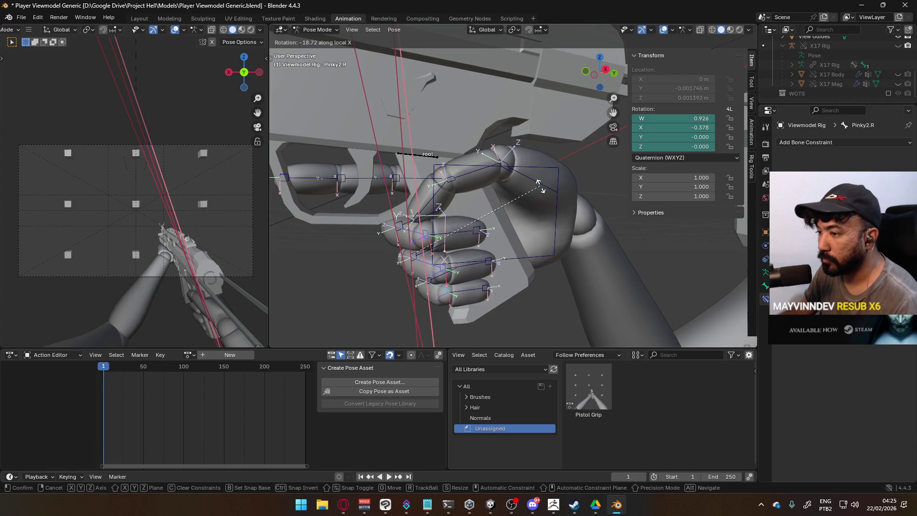
{"action": "left_click", "coordinate": [539, 191]}
{"action": "middle_click_drag", "start_coordinate": [533, 203], "coordinate": [446, 158]}
Step: Curl Pinky2.R and Pinky3.R so the right pinky closes around the grip
{"action": "left_click", "coordinate": [471, 167]}
{"action": "key", "text": "r"}
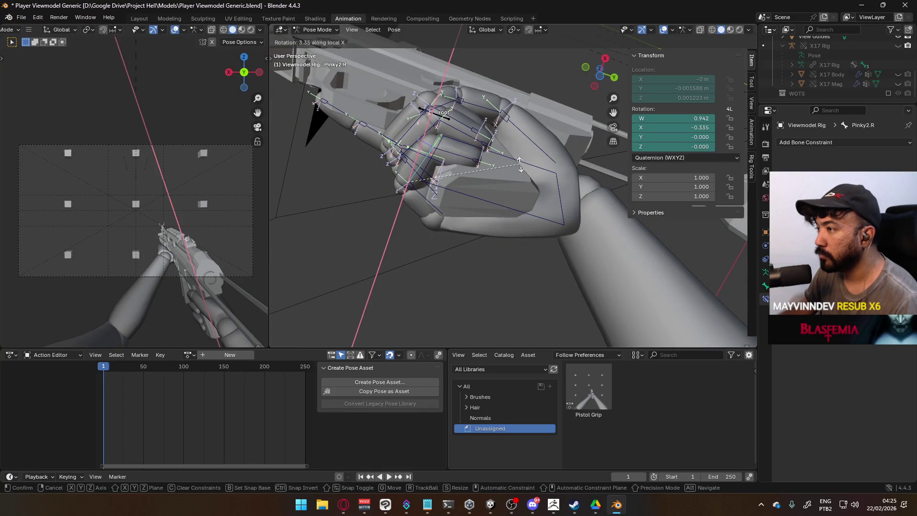
{"action": "left_click", "coordinate": [521, 160]}
{"action": "left_click", "coordinate": [485, 159]}
{"action": "key", "text": "r"}
{"action": "left_click", "coordinate": [486, 157]}
Step: Tweak Thumb1.R about global Z and inspect the gun and arm from several angles
{"action": "mouse_move", "coordinate": [486, 157]}
{"action": "middle_mouse_down"}
{"action": "mouse_move", "coordinate": [488, 227]}
{"action": "mouse_move", "coordinate": [514, 233]}
{"action": "mouse_move", "coordinate": [463, 231]}
{"action": "mouse_move", "coordinate": [464, 252]}
{"action": "middle_mouse_up"}
{"action": "key", "text": "z"}
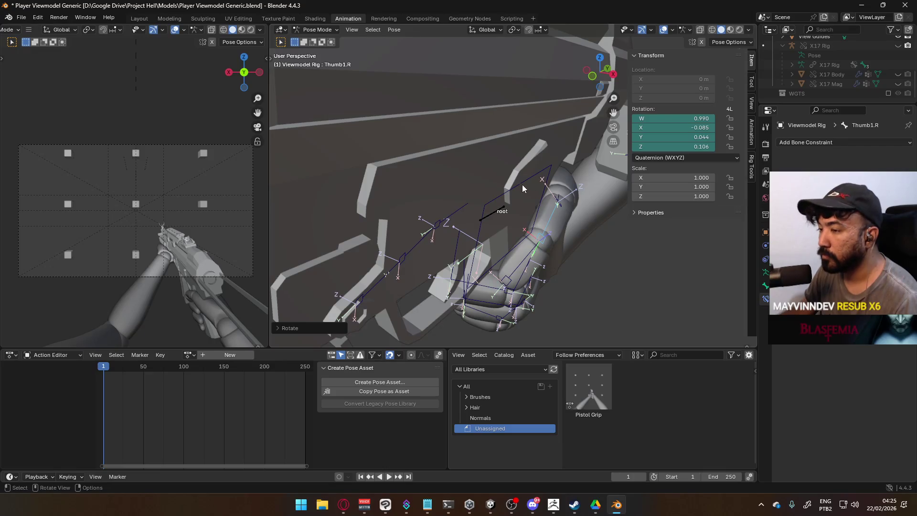
{"action": "middle_click_drag", "start_coordinate": [600, 203], "coordinate": [543, 181]}
{"action": "left_click_drag", "start_coordinate": [423, 153], "coordinate": [583, 268]}
{"action": "scroll", "coordinate": [514, 227], "scroll_direction": "down", "scroll_amount": 5}
Step: Create a pose asset named Primary Grip in the Rig Poses catalog beside Pistol Grip
{"action": "mouse_move", "coordinate": [514, 205]}
{"action": "middle_mouse_down"}
{"action": "mouse_move", "coordinate": [551, 203]}
{"action": "mouse_move", "coordinate": [523, 244]}
{"action": "mouse_move", "coordinate": [375, 223]}
{"action": "mouse_move", "coordinate": [424, 242]}
{"action": "middle_mouse_up"}
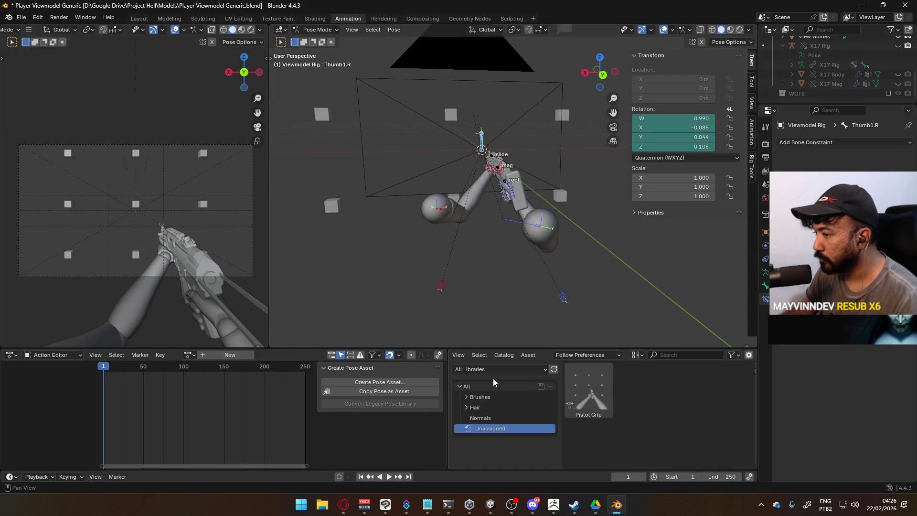
{"action": "left_click", "coordinate": [399, 381]}
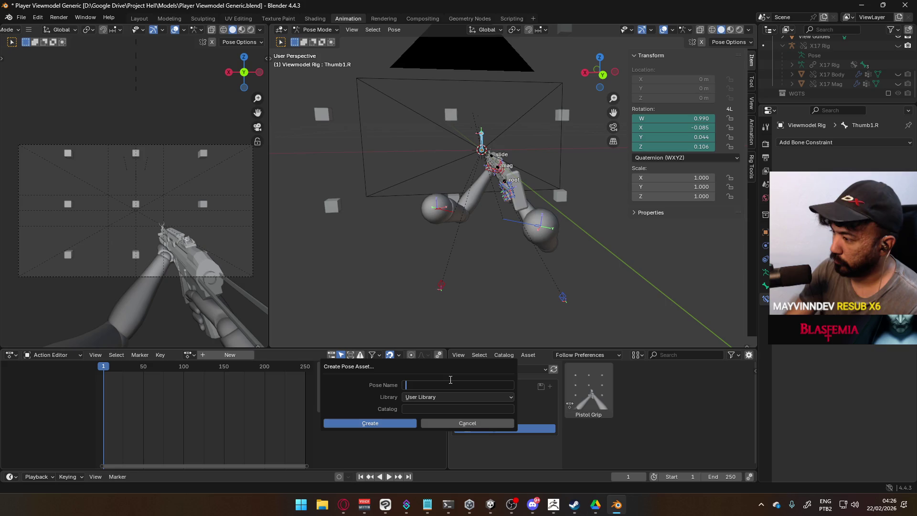
{"action": "type", "text": "Primary Grip"}
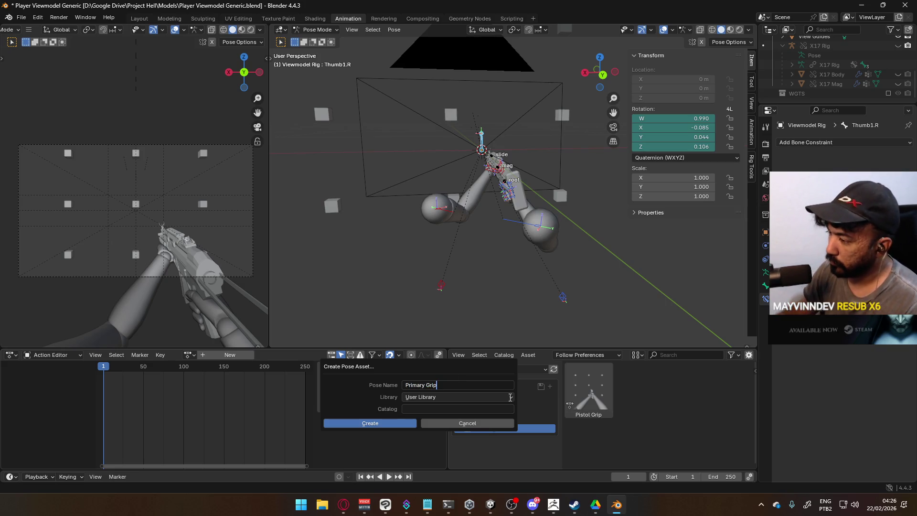
{"action": "left_click", "coordinate": [456, 409]}
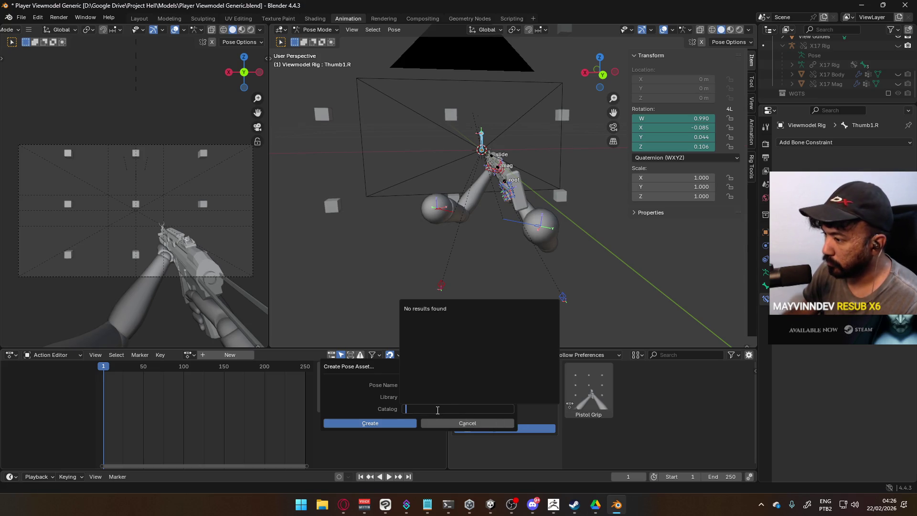
{"action": "type", "text": "Rig Poses"}
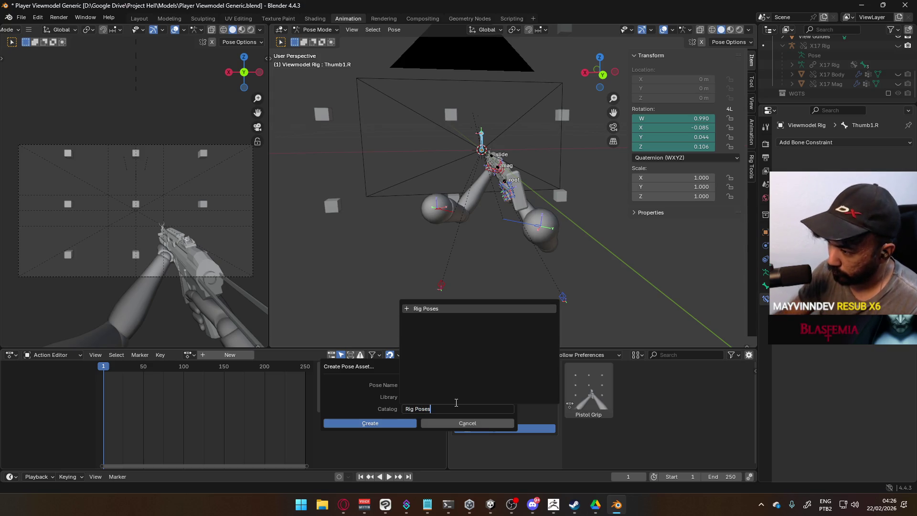
{"action": "key", "text": "Return"}
{"action": "left_click", "coordinate": [380, 424]}
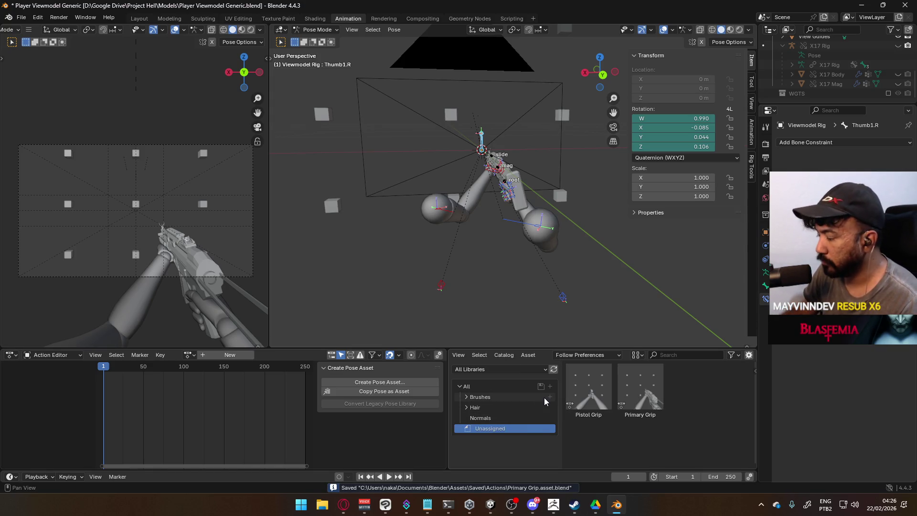
{"action": "left_click", "coordinate": [600, 396]}
{"action": "right_click", "coordinate": [599, 397]}
{"action": "left_click", "coordinate": [587, 312]}
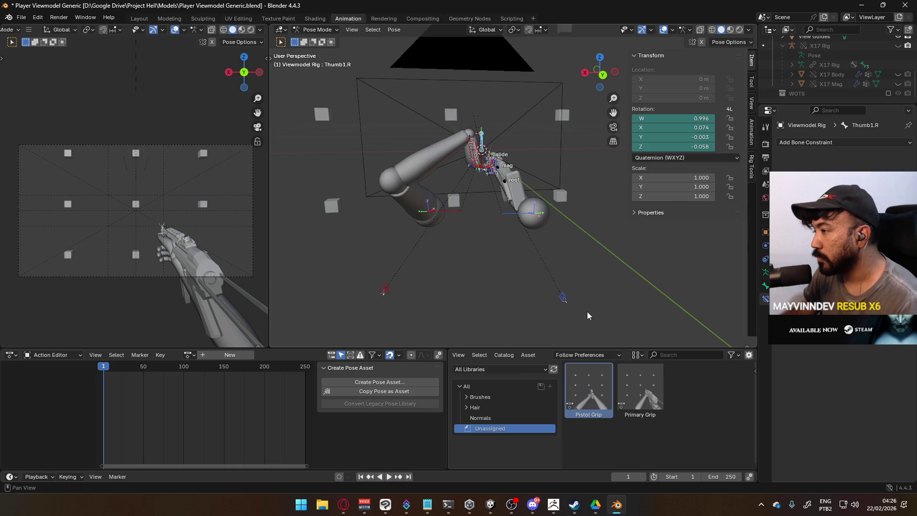
{"action": "key", "text": "ctrl+z"}
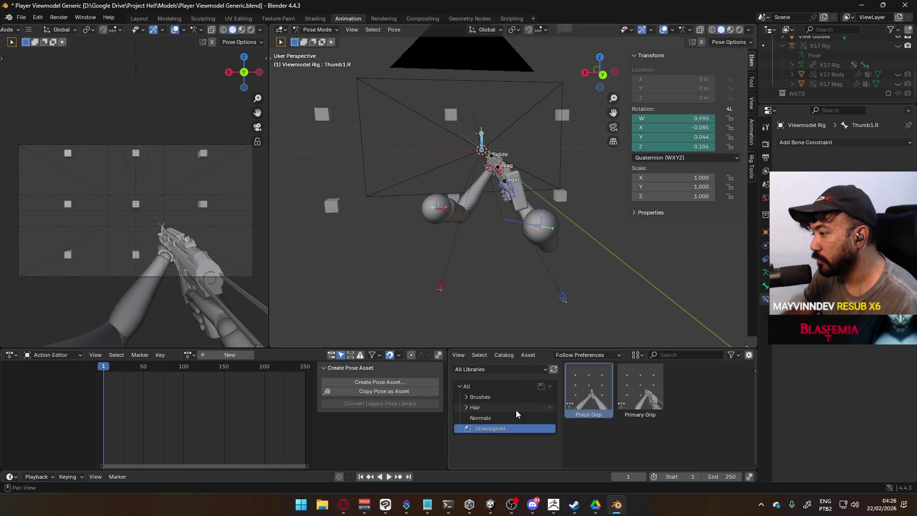
{"action": "left_click", "coordinate": [640, 391]}
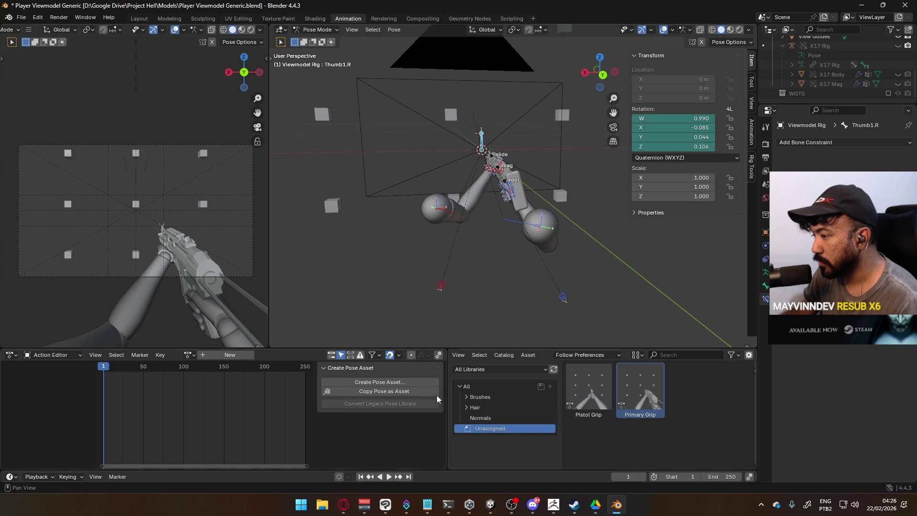
{"action": "left_click", "coordinate": [464, 407]}
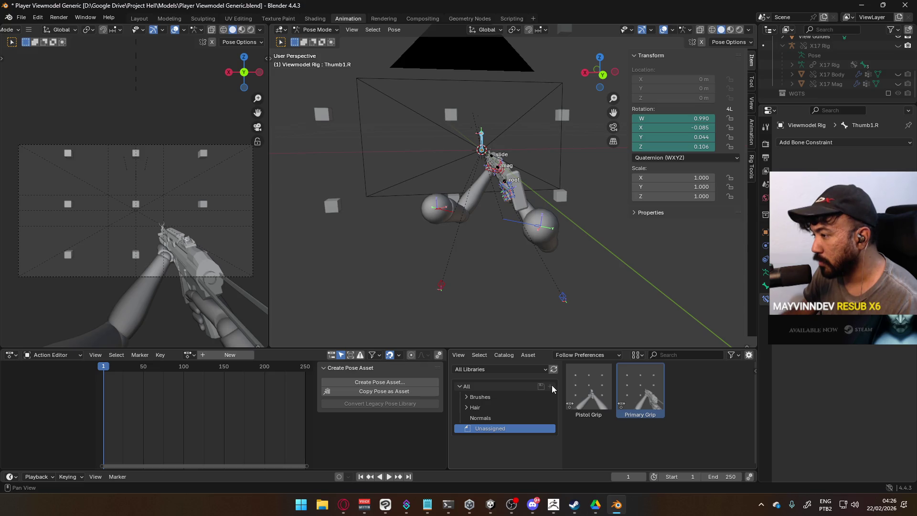
{"action": "left_click", "coordinate": [474, 386]}
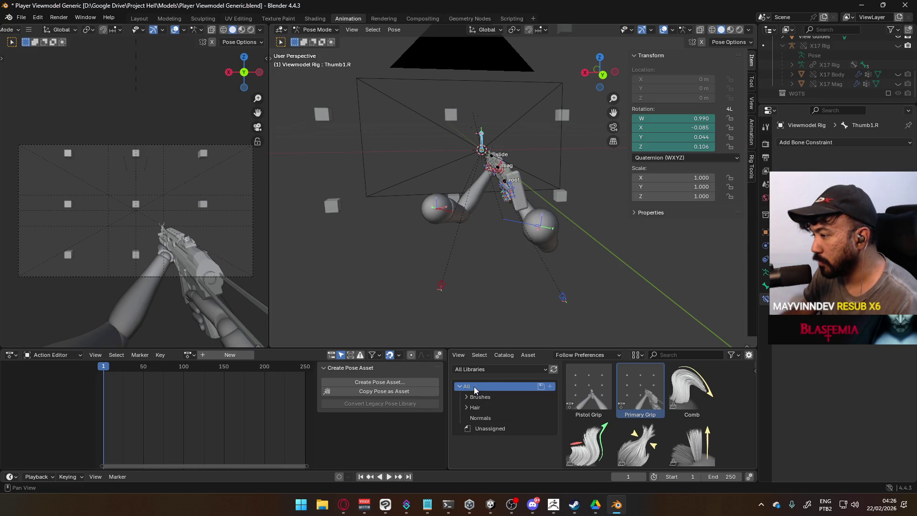
{"action": "left_click", "coordinate": [484, 429]}
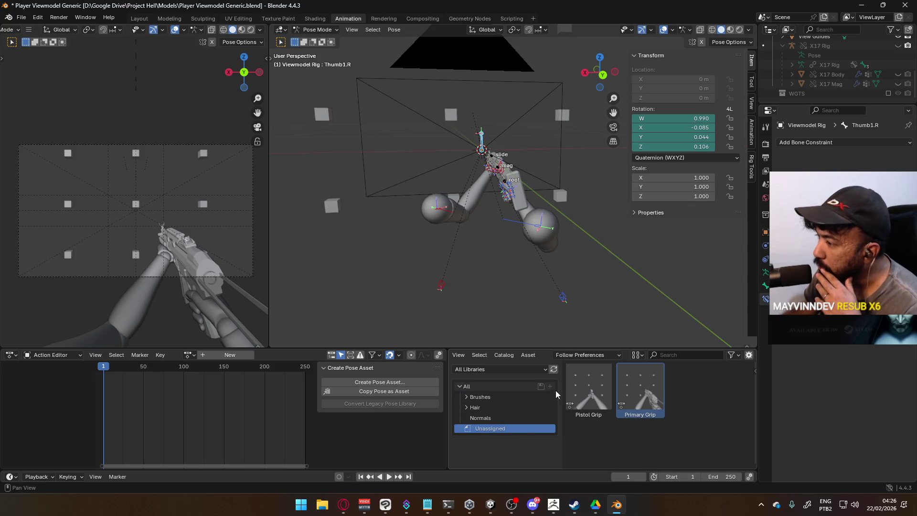
Step: Add a new catalog named Rig Poses to the User Library and save the catalog list
{"action": "left_click", "coordinate": [543, 371]}
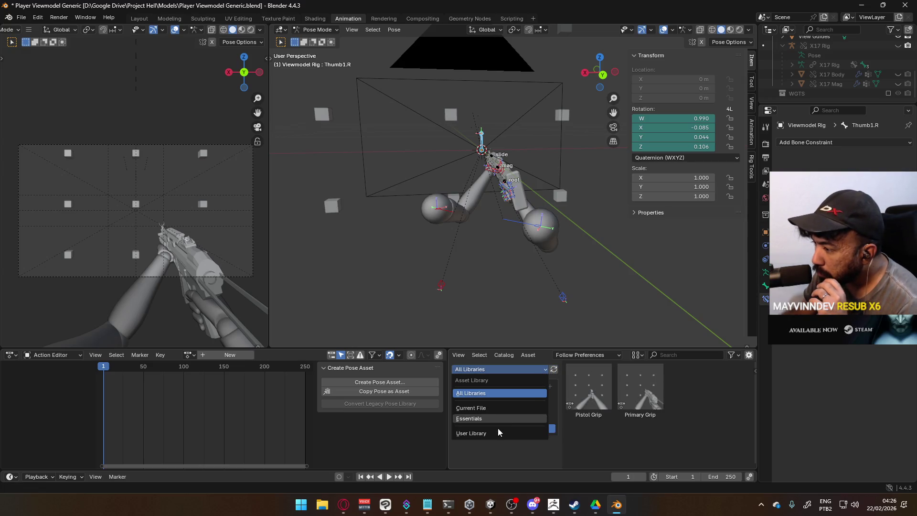
{"action": "left_click", "coordinate": [497, 430]}
{"action": "left_click", "coordinate": [550, 386]}
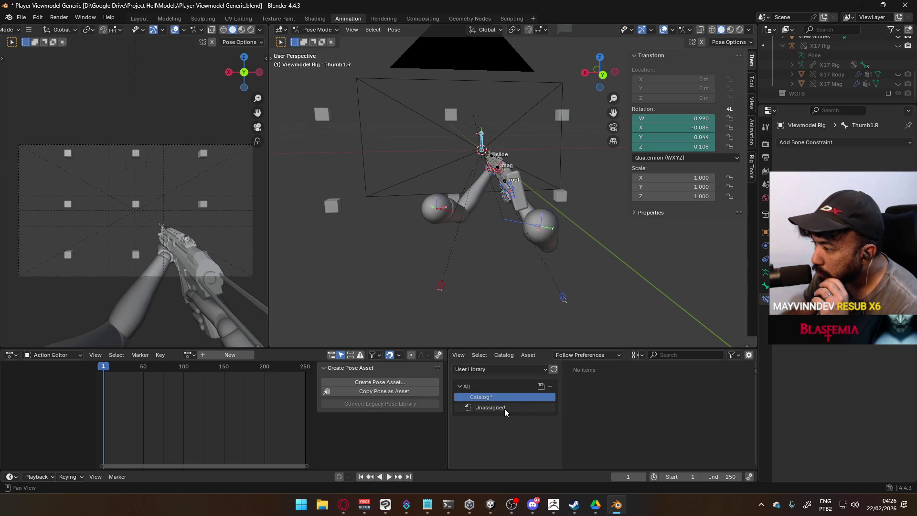
{"action": "left_click", "coordinate": [504, 408]}
{"action": "left_click", "coordinate": [501, 400]}
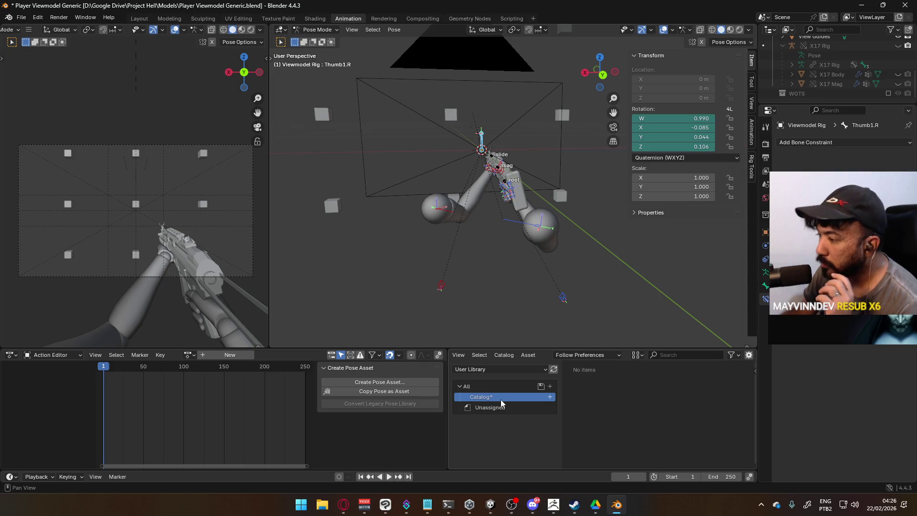
{"action": "double_click", "coordinate": [501, 400]}
{"action": "type", "text": "R"}
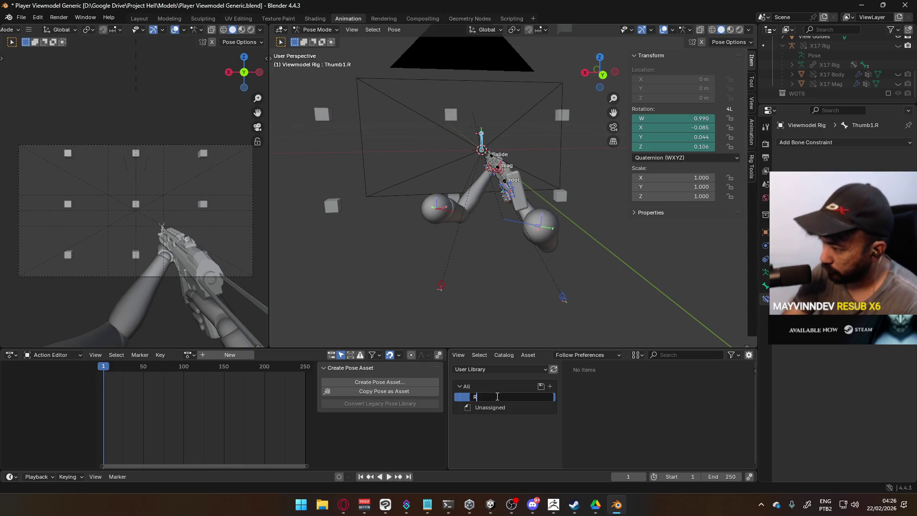
{"action": "type", "text": "ig Poses"}
{"action": "key", "text": "Return"}
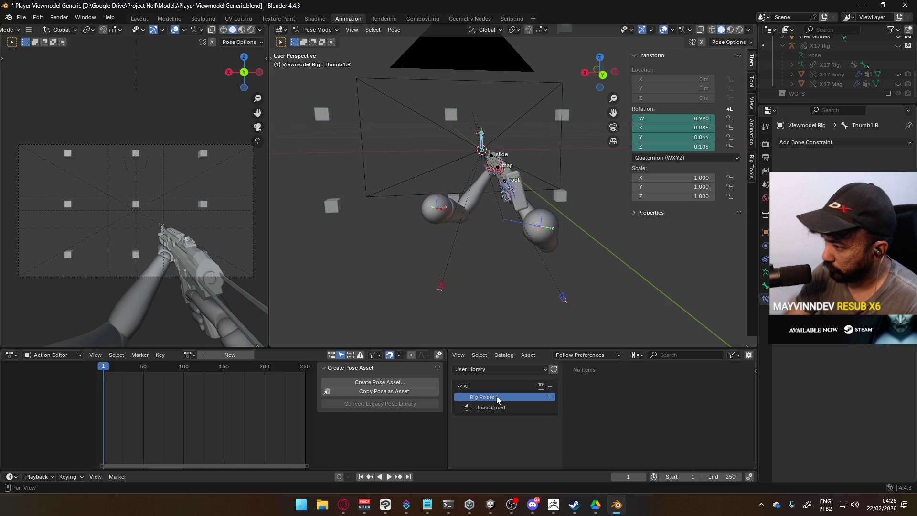
{"action": "left_click", "coordinate": [541, 386]}
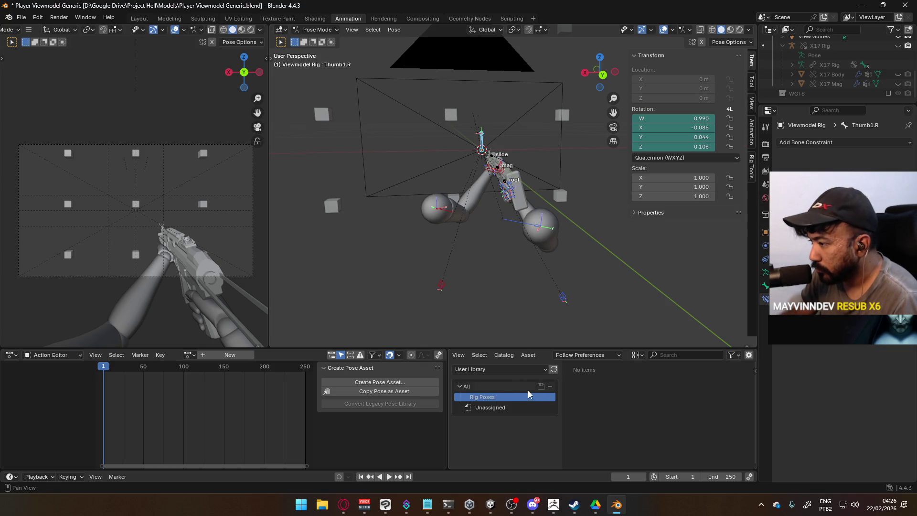
Step: Try dragging the uncatalogued Pistol Grip and Primary Grip poses into Rig Poses
{"action": "left_click", "coordinate": [506, 408]}
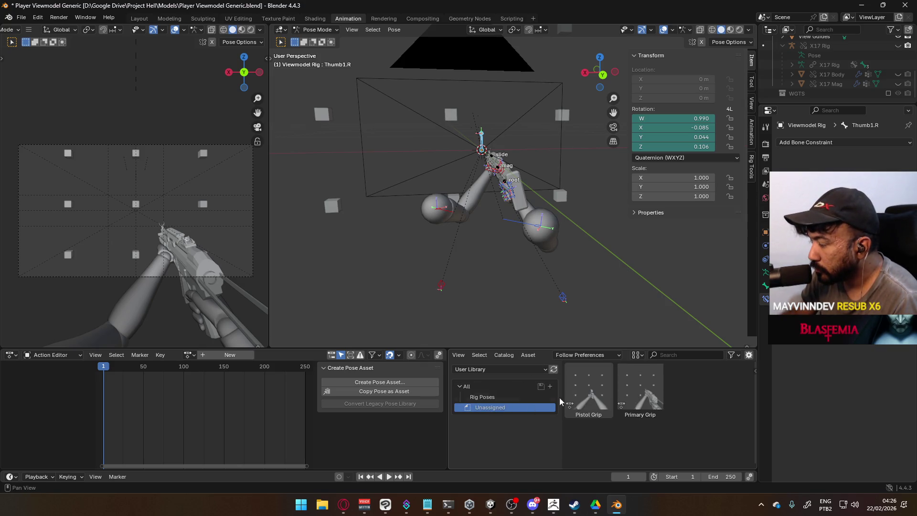
{"action": "left_click_drag", "start_coordinate": [585, 393], "coordinate": [481, 398]}
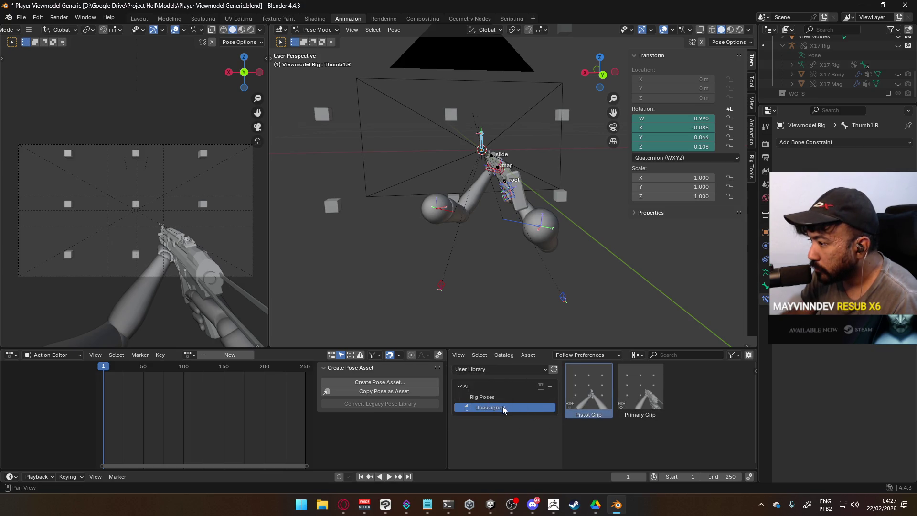
{"action": "right_click", "coordinate": [592, 389]}
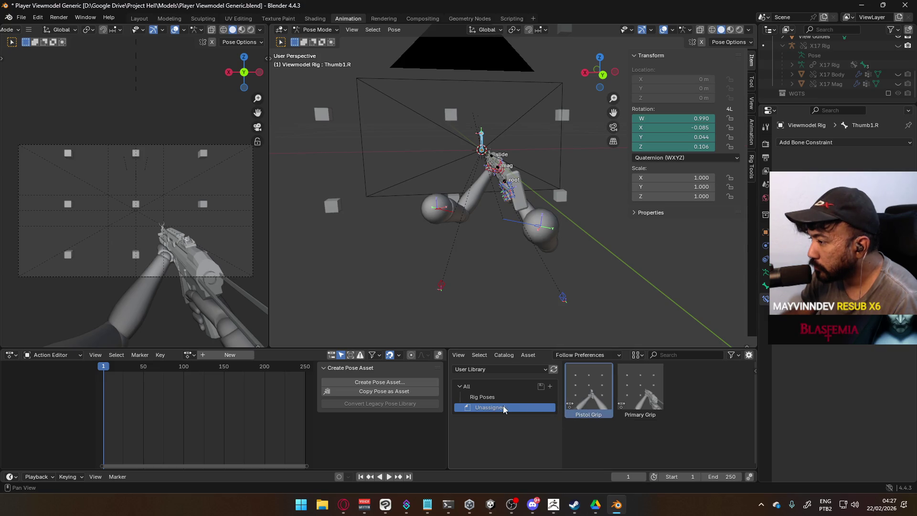
{"action": "left_click_drag", "start_coordinate": [597, 415], "coordinate": [495, 400]}
{"action": "left_click_drag", "start_coordinate": [634, 404], "coordinate": [511, 397]}
Step: Remove an extra sub-catalog under Rig Poses and browse All Libraries on the Rig Poses catalog
{"action": "left_click", "coordinate": [549, 397]}
{"action": "right_click", "coordinate": [518, 408]}
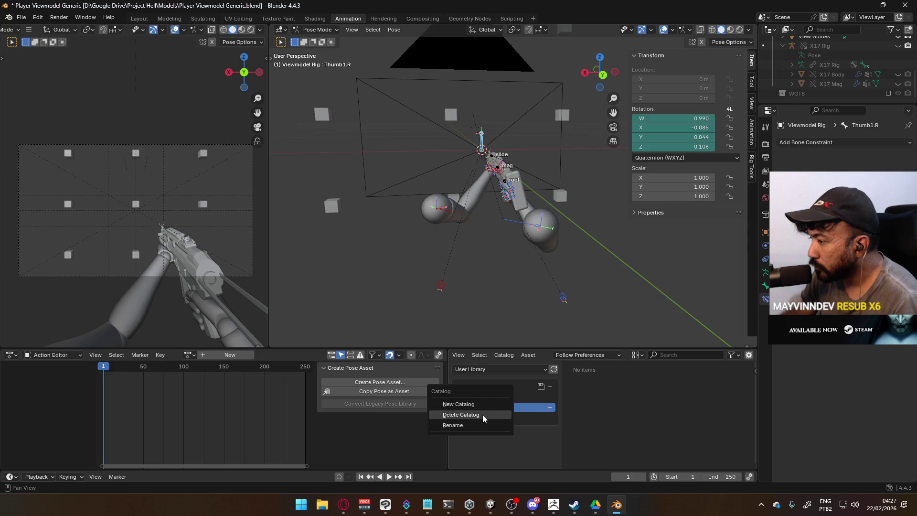
{"action": "left_click", "coordinate": [482, 415]}
{"action": "left_click", "coordinate": [500, 371]}
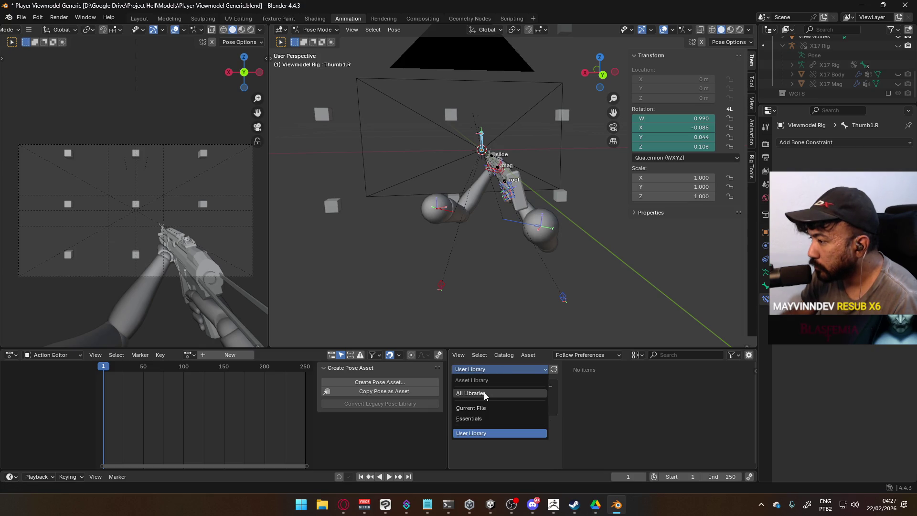
{"action": "left_click", "coordinate": [484, 392]}
{"action": "left_click", "coordinate": [511, 430]}
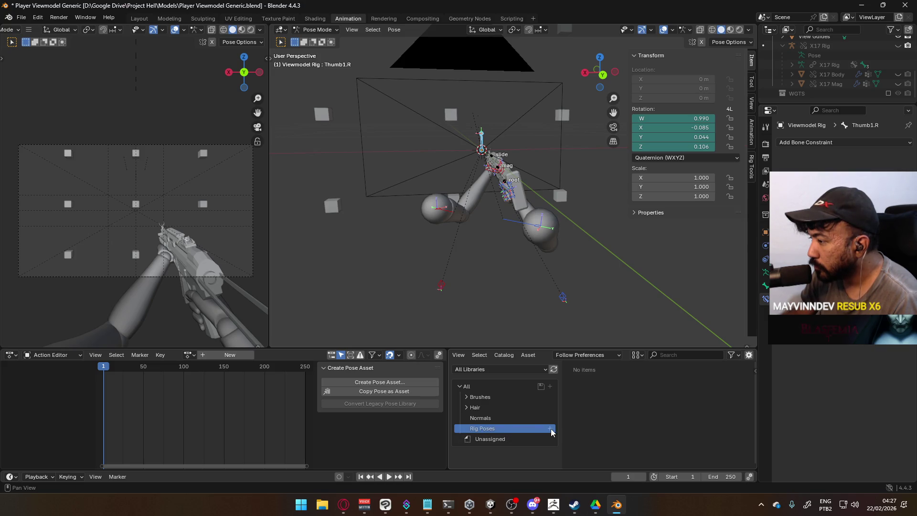
Step: Try again to move Pistol Grip and Primary Grip into Rig Poses, checking their asset actions
{"action": "left_click", "coordinate": [508, 438]}
{"action": "left_click_drag", "start_coordinate": [589, 390], "coordinate": [504, 429]}
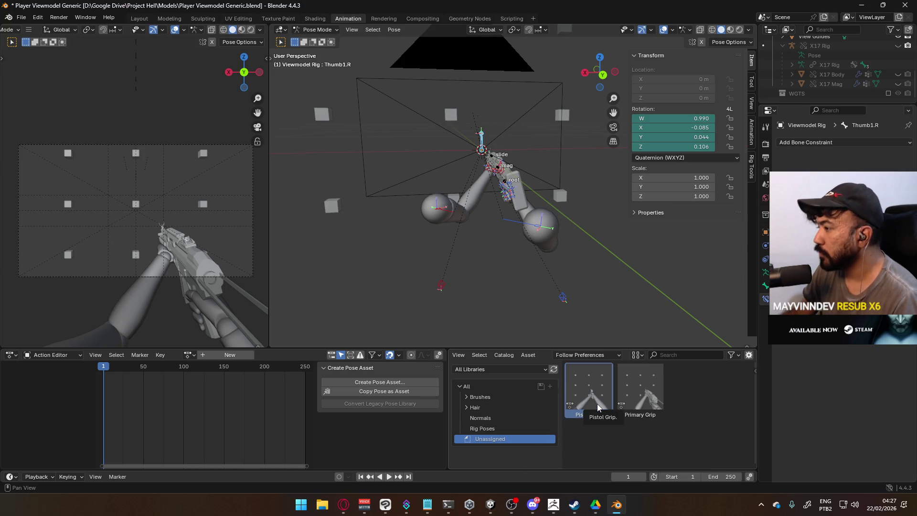
{"action": "right_click", "coordinate": [597, 403]}
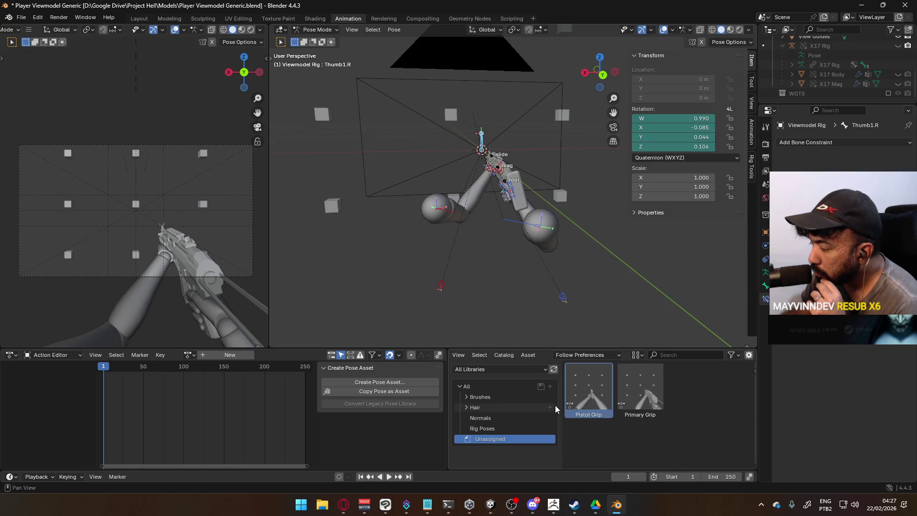
{"action": "right_click", "coordinate": [559, 397]}
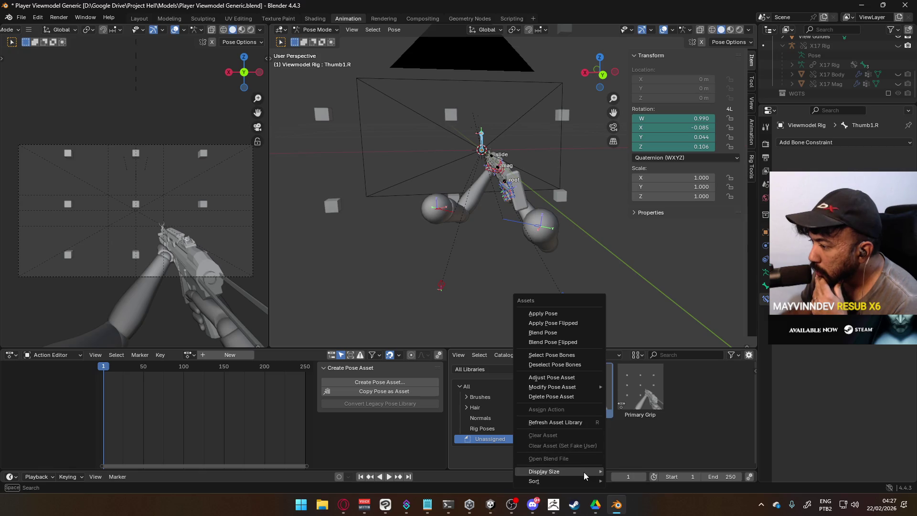
{"action": "mouse_move", "coordinate": [544, 481]}
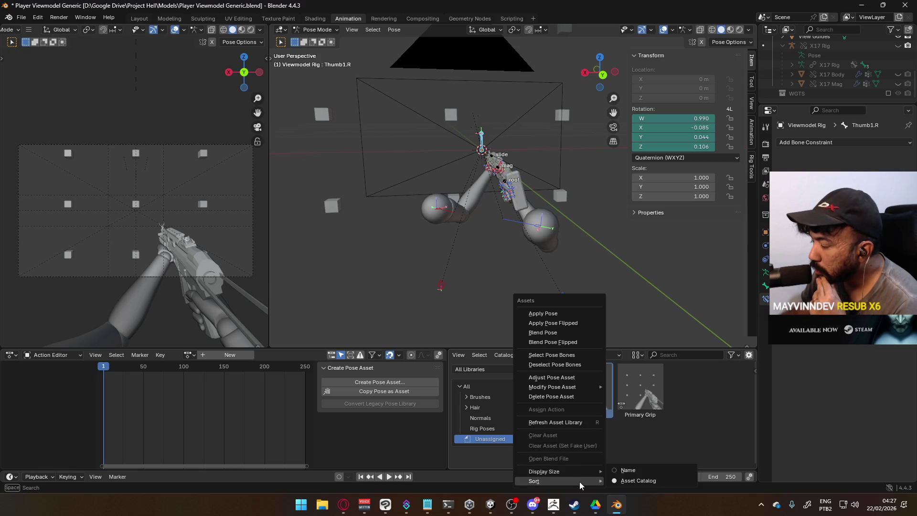
{"action": "left_click", "coordinate": [617, 470]}
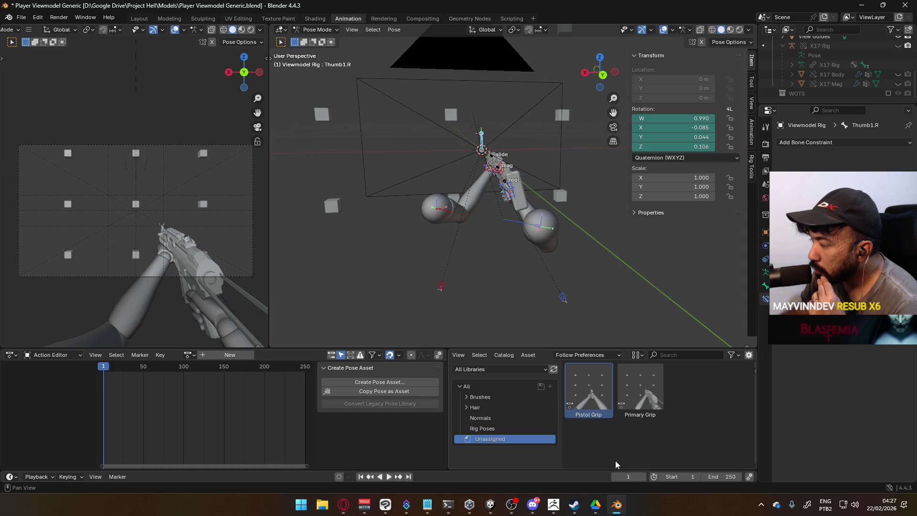
{"action": "left_click", "coordinate": [647, 401]}
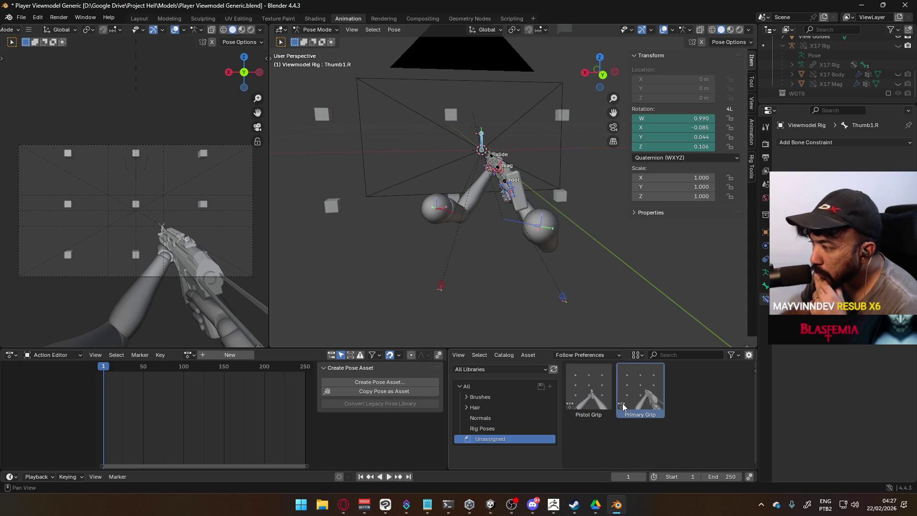
{"action": "left_click_drag", "start_coordinate": [638, 402], "coordinate": [514, 428]}
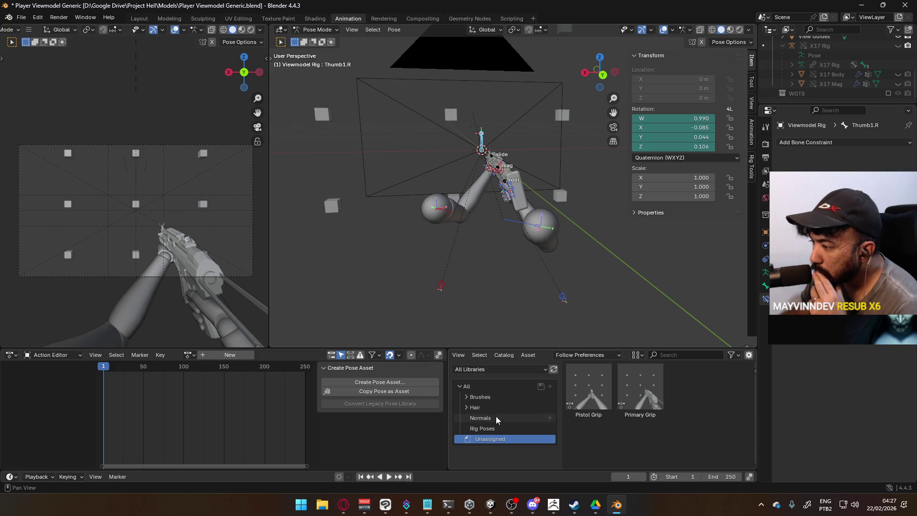
Step: Browse the Rig Poses and Normals catalogs, ending on empty Rig Poses with the Import Method list shown
{"action": "left_click", "coordinate": [491, 429]}
{"action": "right_click", "coordinate": [605, 416]}
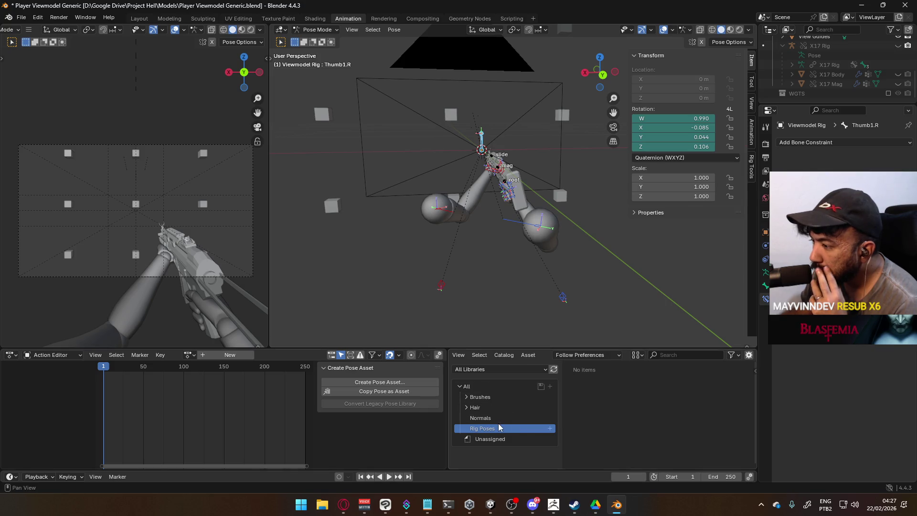
{"action": "left_click", "coordinate": [483, 418]}
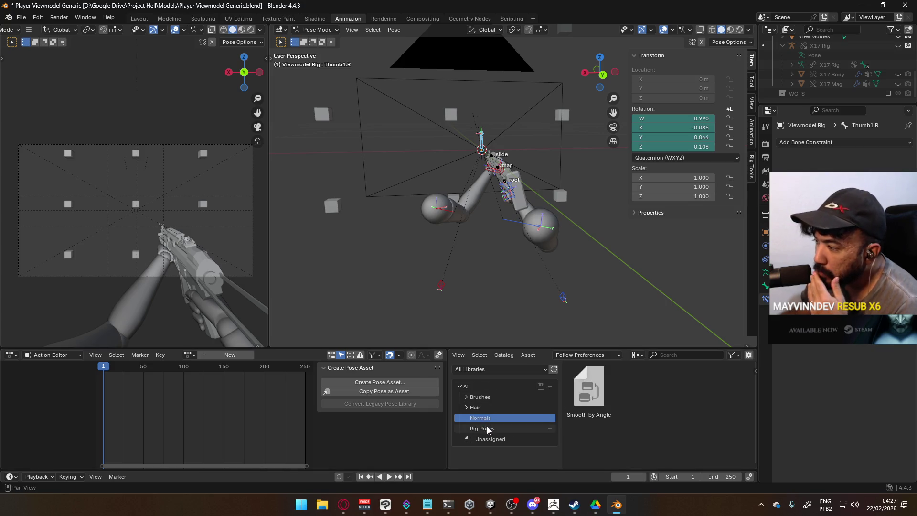
{"action": "left_click", "coordinate": [489, 429]}
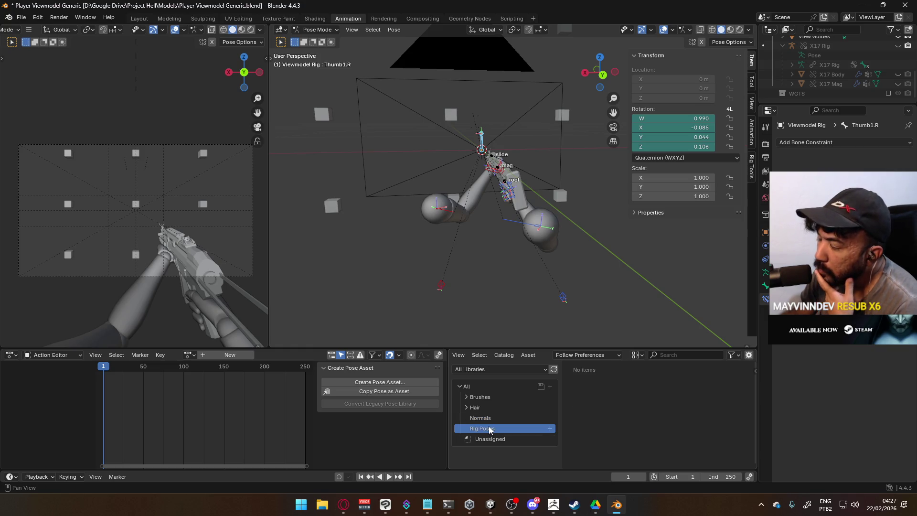
{"action": "left_click", "coordinate": [608, 355]}
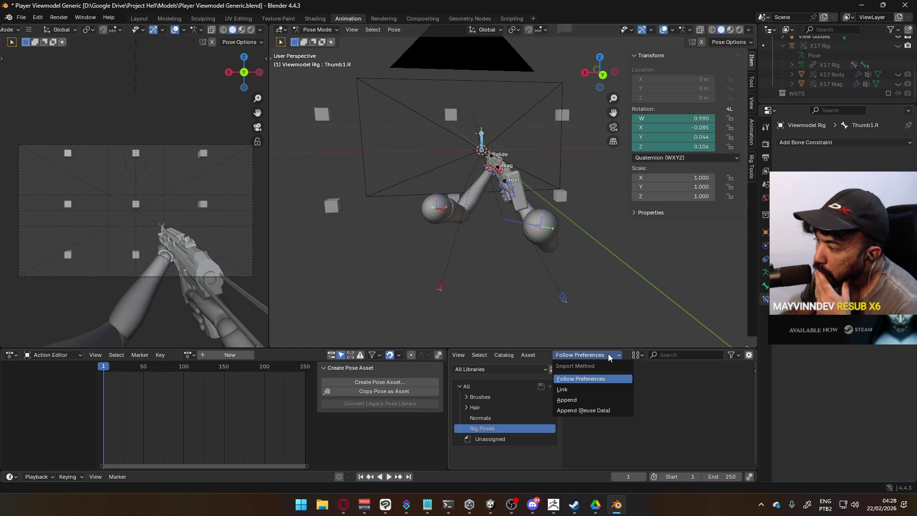
Step: Apply the uncatalogued Pistol Grip then Primary Grip poses to the arms rig
{"action": "left_click", "coordinate": [488, 440]}
{"action": "left_click", "coordinate": [593, 385]}
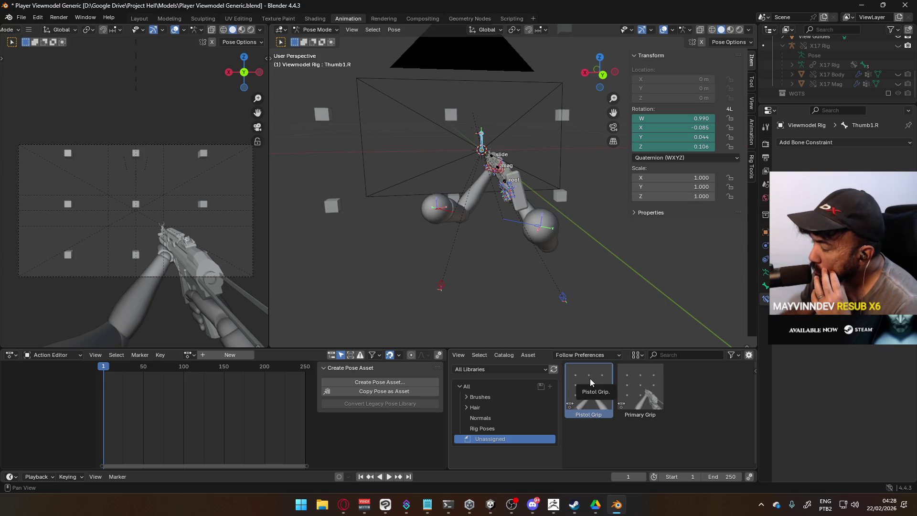
{"action": "double_click", "coordinate": [591, 379]}
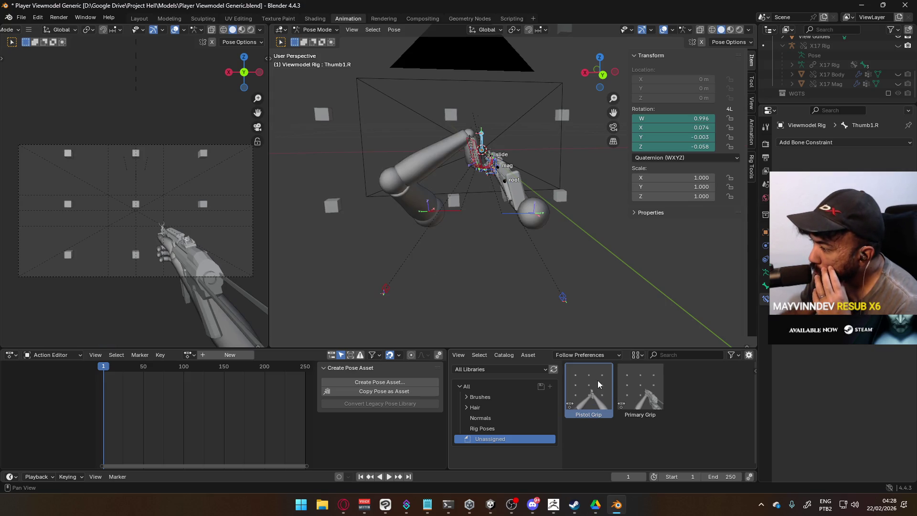
{"action": "double_click", "coordinate": [639, 395]}
Step: Drag across the catalog list and show Primary Grip's asset details panel
{"action": "mouse_move", "coordinate": [623, 391]}
{"action": "left_mouse_down"}
{"action": "mouse_move", "coordinate": [456, 440]}
{"action": "mouse_move", "coordinate": [490, 397]}
{"action": "left_mouse_up"}
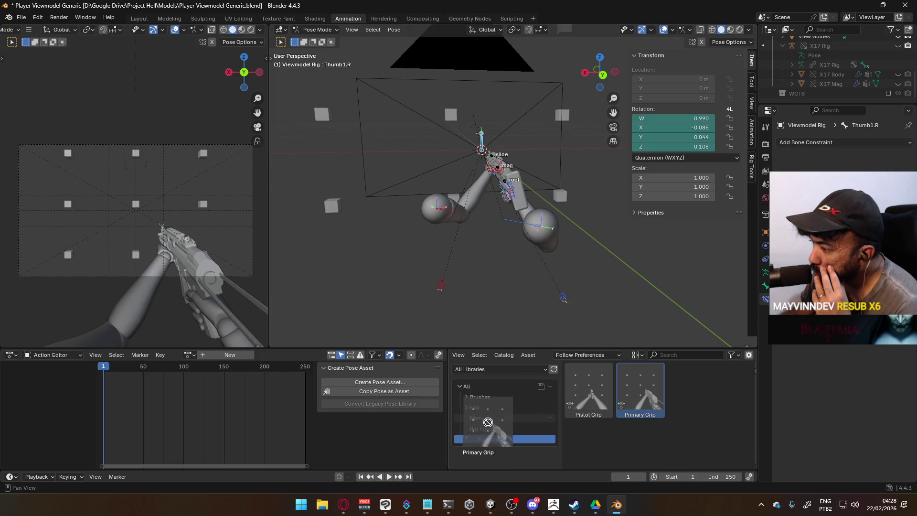
{"action": "left_click_drag", "start_coordinate": [490, 398], "coordinate": [521, 440]}
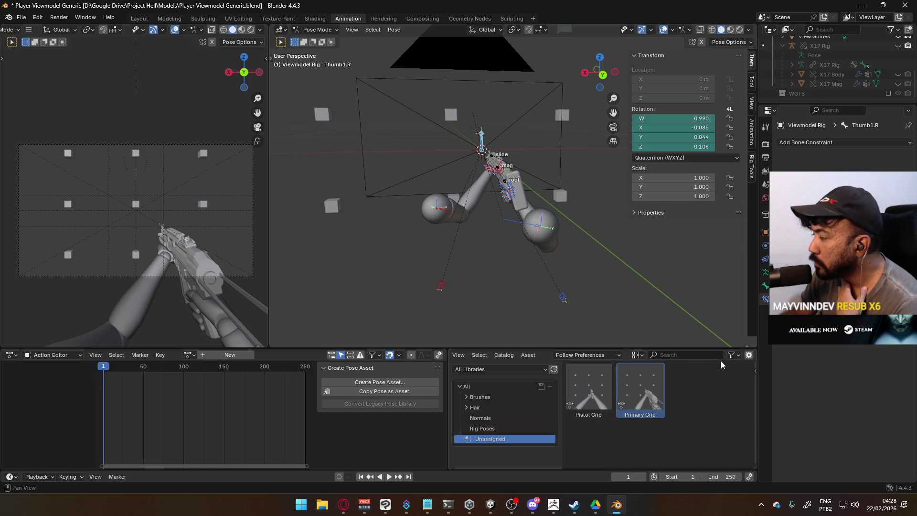
{"action": "left_click", "coordinate": [755, 373]}
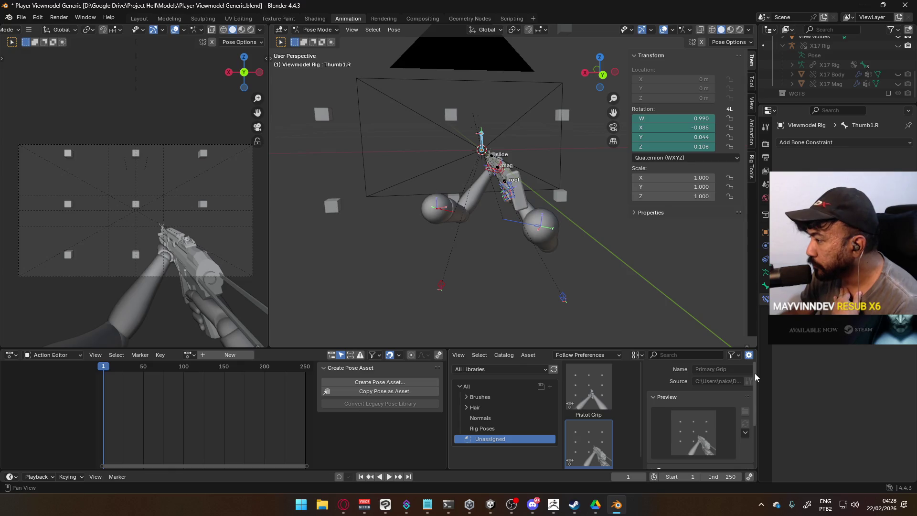
{"action": "scroll", "coordinate": [718, 381], "scroll_direction": "down", "scroll_amount": 5}
{"action": "scroll", "coordinate": [720, 388], "scroll_direction": "up", "scroll_amount": 2}
{"action": "scroll", "coordinate": [724, 397], "scroll_direction": "up", "scroll_amount": 1}
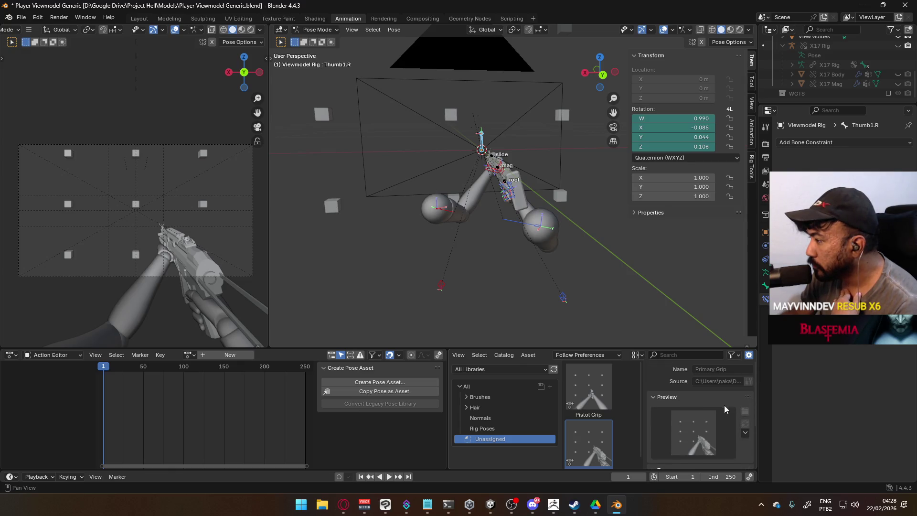
Step: Hide the asset details panel and make the catalog list narrower
{"action": "left_click", "coordinate": [745, 433]}
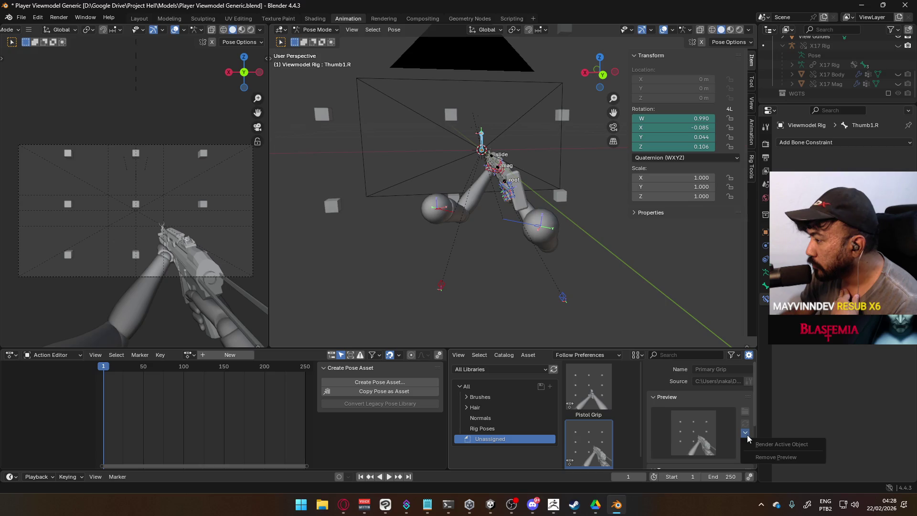
{"action": "key", "text": "Escape"}
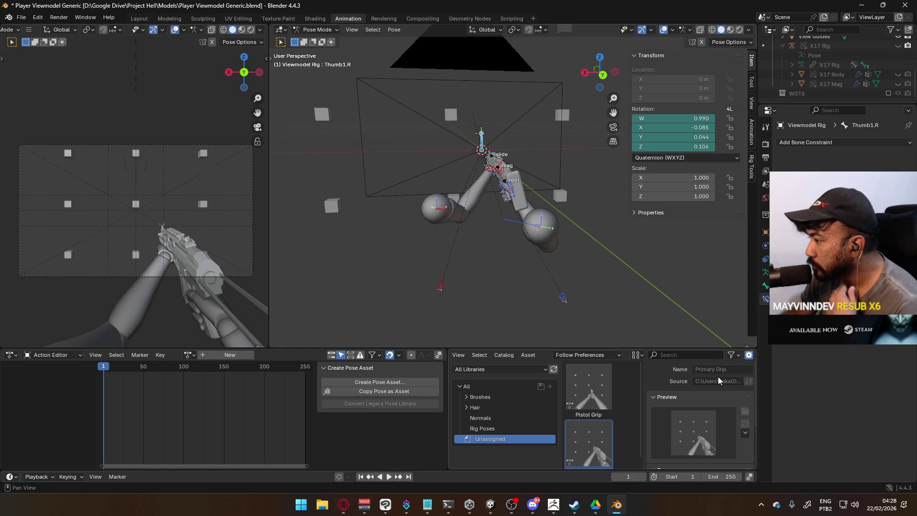
{"action": "left_click", "coordinate": [748, 356]}
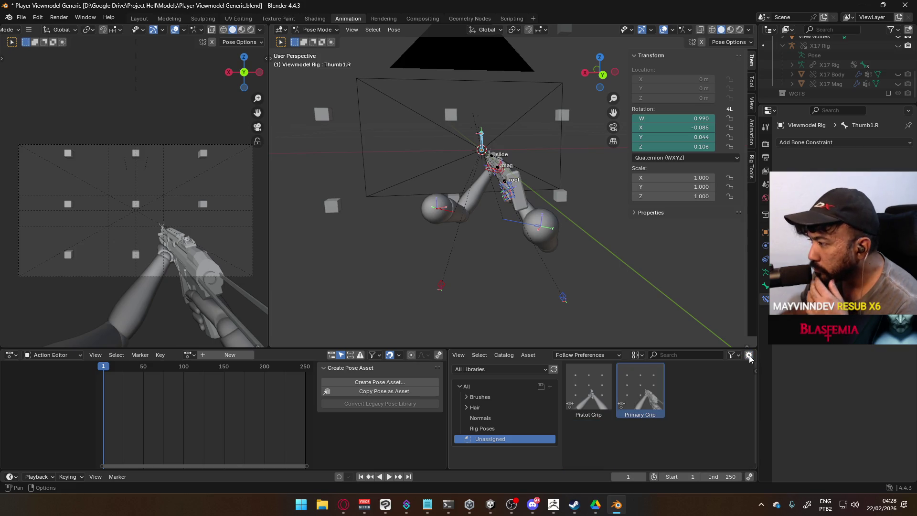
{"action": "left_click", "coordinate": [749, 355]}
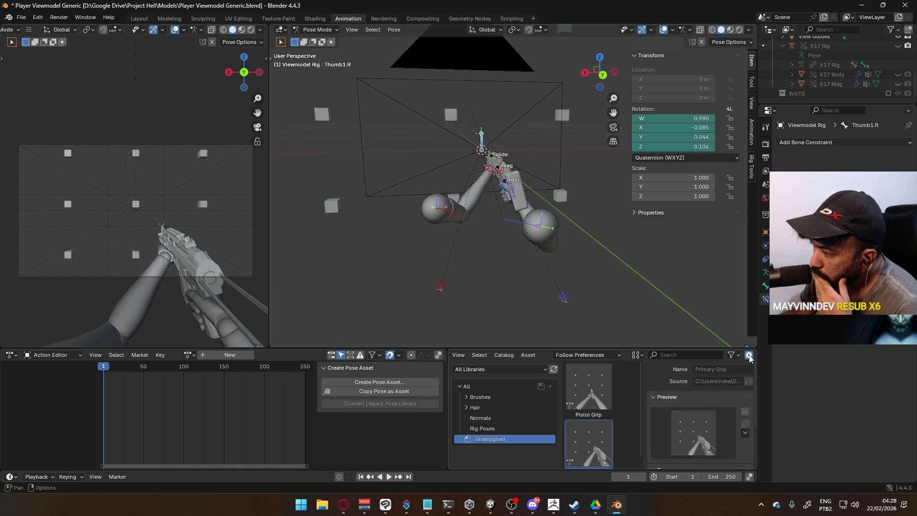
{"action": "left_click", "coordinate": [749, 355]}
{"action": "left_click_drag", "start_coordinate": [560, 398], "coordinate": [518, 396]}
Step: Look over the Catalog menu and show assets from every catalog, brushes included
{"action": "left_click", "coordinate": [504, 355]}
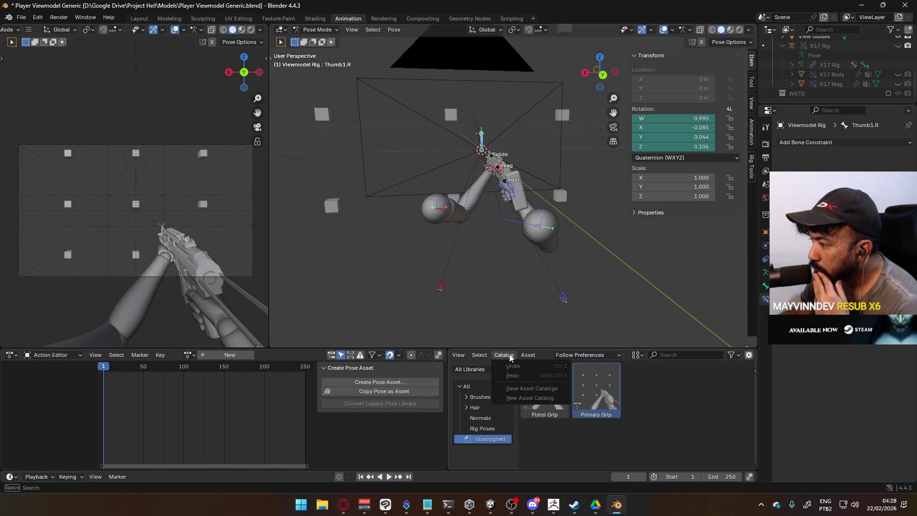
{"action": "key", "text": "Escape"}
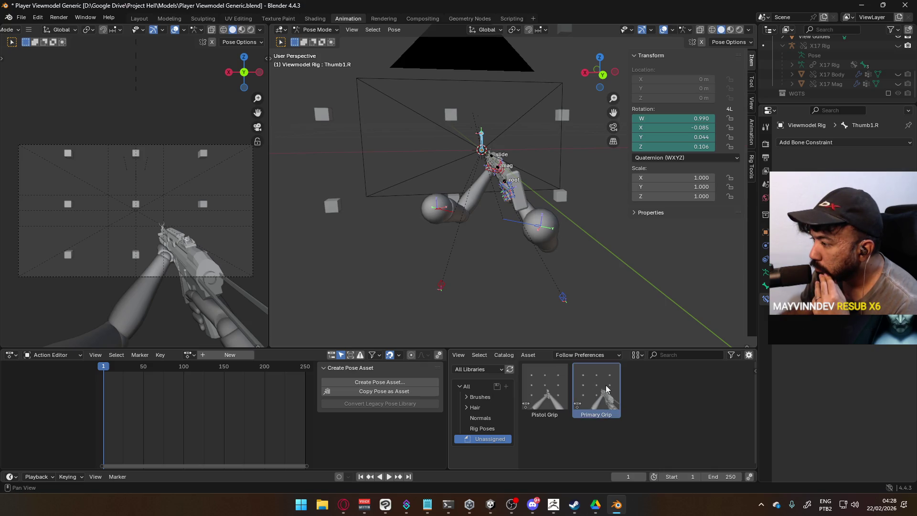
{"action": "left_click", "coordinate": [467, 388]}
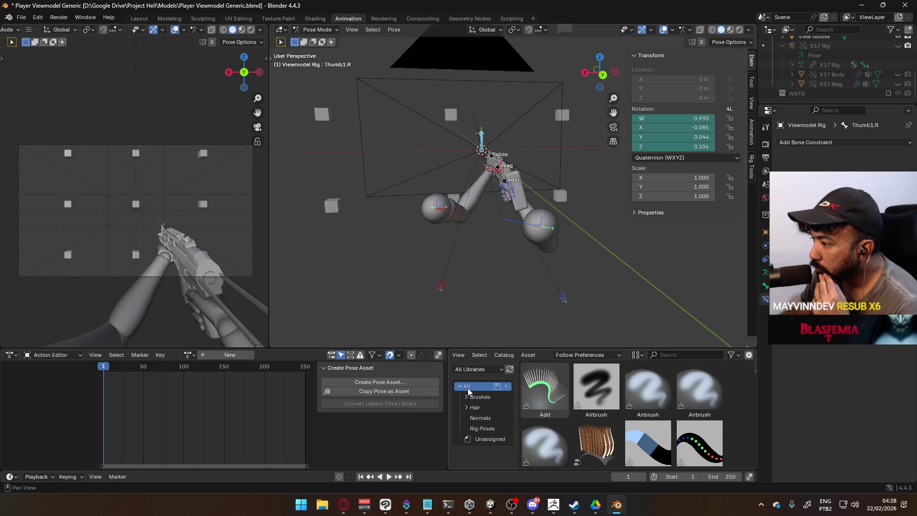
{"action": "left_click", "coordinate": [501, 356]}
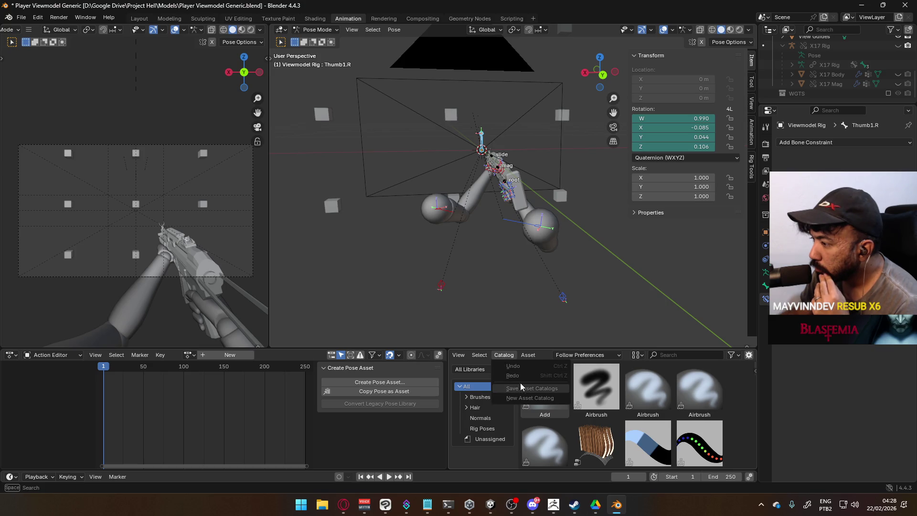
{"action": "key", "text": "Escape"}
{"action": "left_click", "coordinate": [529, 356]}
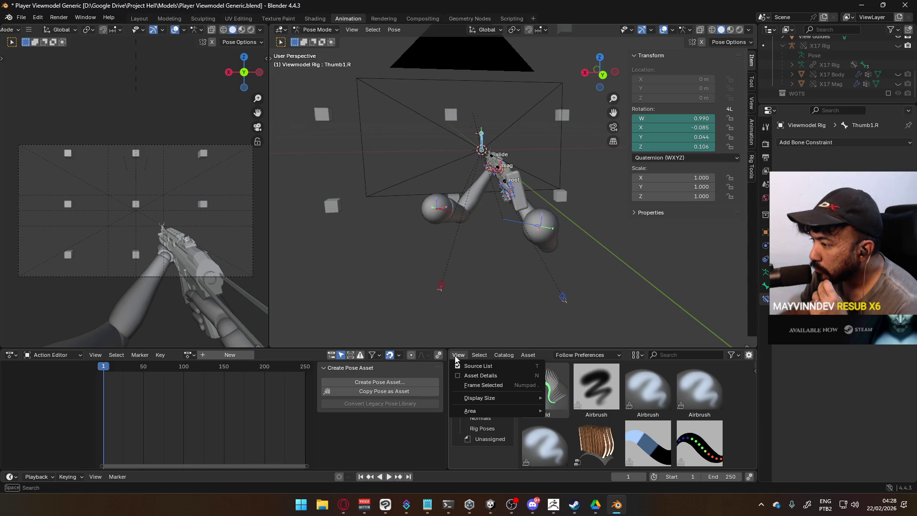
Step: Show the uncatalogued grip poses and turn off Asset Details via the View menu
{"action": "left_click", "coordinate": [460, 376]}
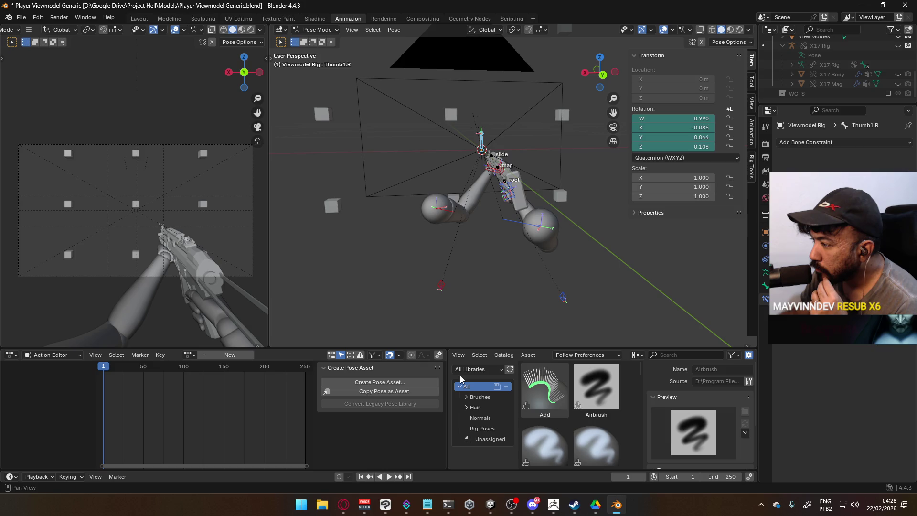
{"action": "left_click", "coordinate": [490, 436]}
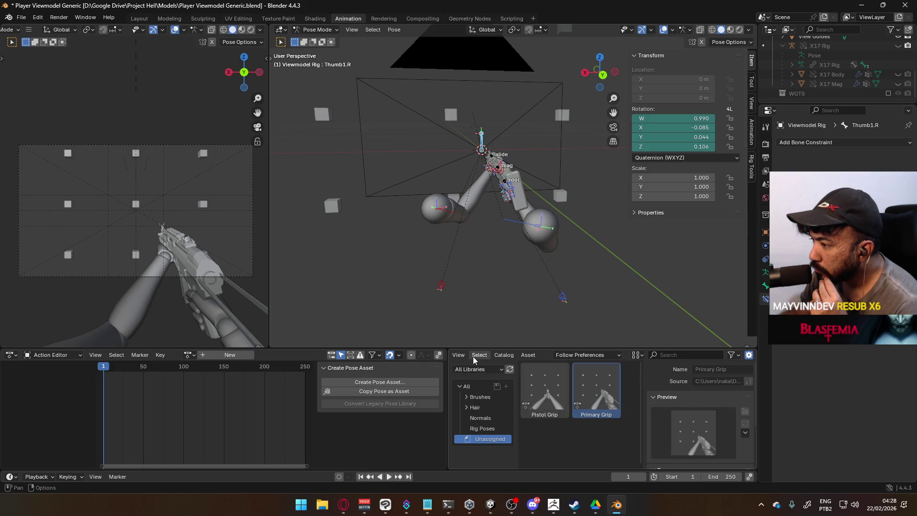
{"action": "left_click", "coordinate": [459, 355]}
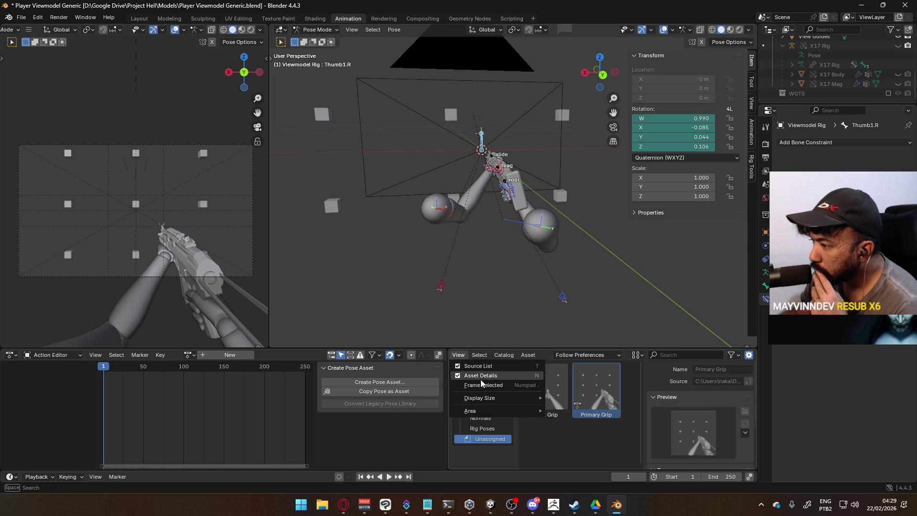
{"action": "left_click", "coordinate": [483, 379]}
{"action": "left_click", "coordinate": [458, 355]}
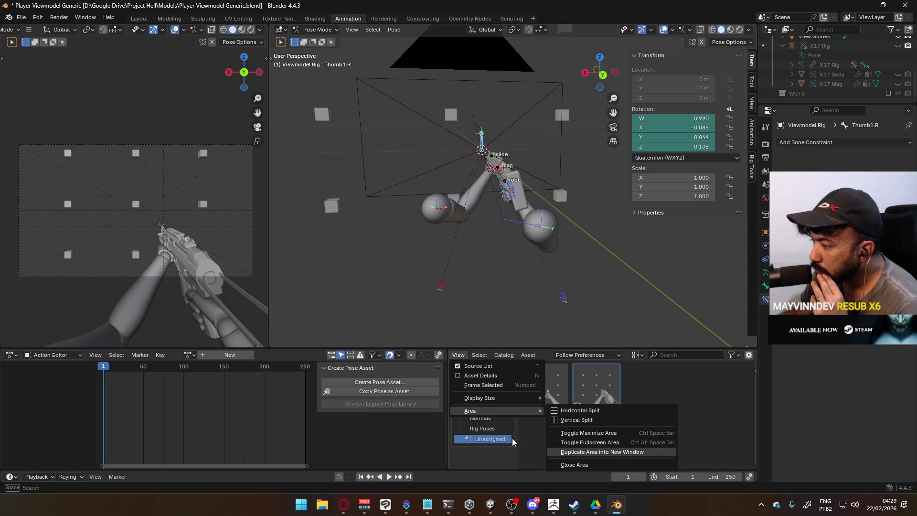
{"action": "left_click", "coordinate": [493, 462]}
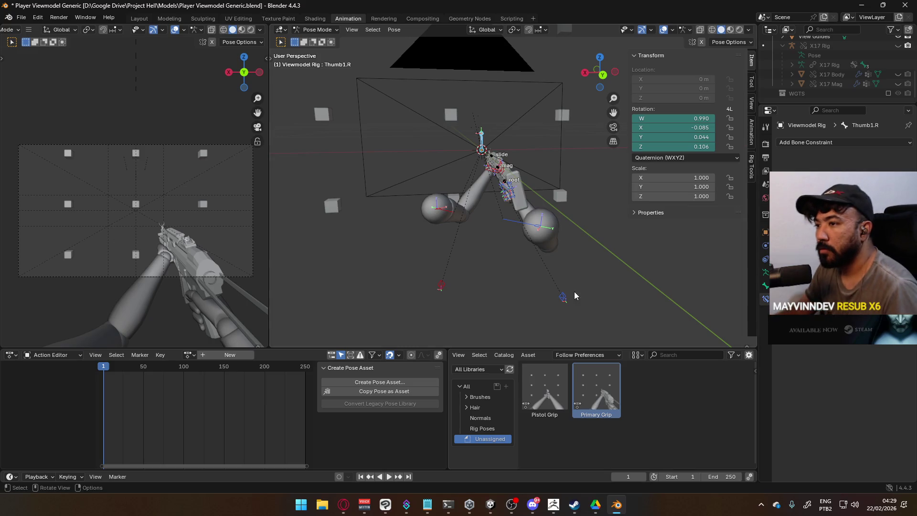
Step: Orbit both viewports around the arms rig, returning the left view to the camera
{"action": "middle_click_drag", "start_coordinate": [186, 204], "coordinate": [158, 200]}
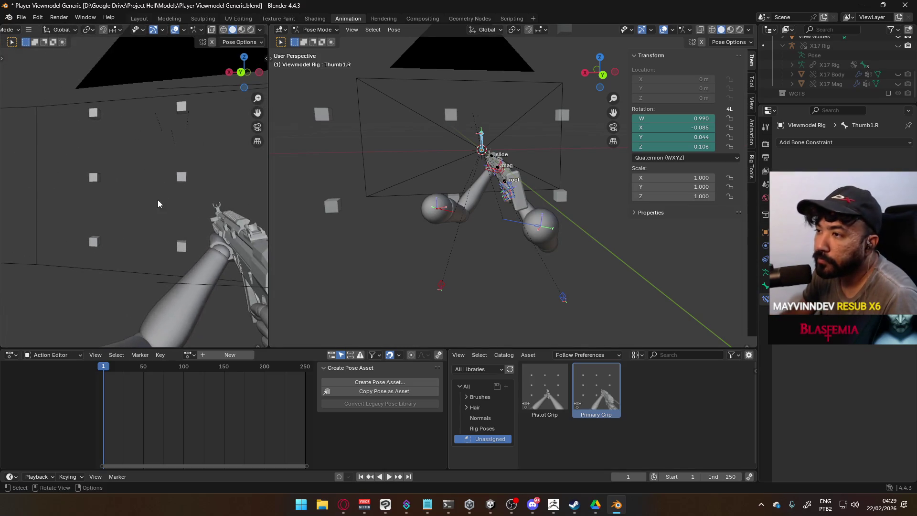
{"action": "key", "text": "KP_0"}
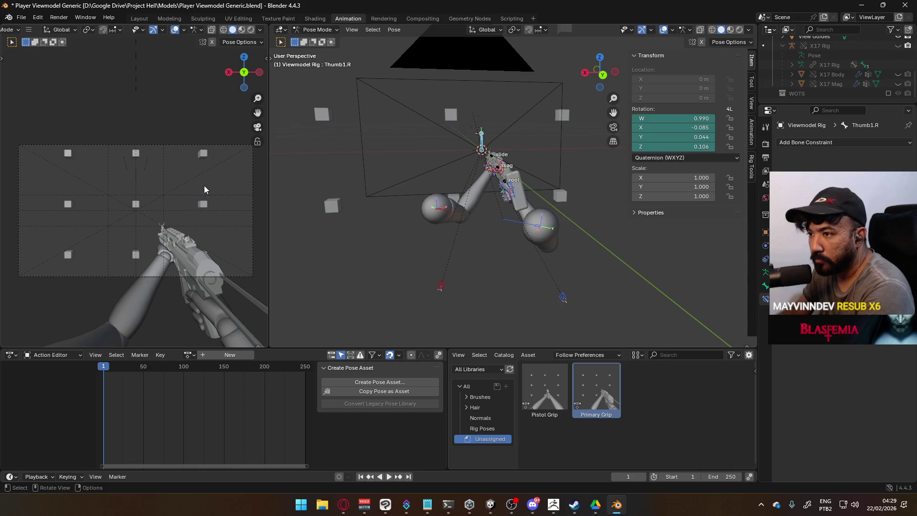
{"action": "mouse_move", "coordinate": [565, 186]}
{"action": "middle_mouse_down"}
{"action": "mouse_move", "coordinate": [716, 171]}
{"action": "mouse_move", "coordinate": [302, 174]}
{"action": "middle_mouse_up"}
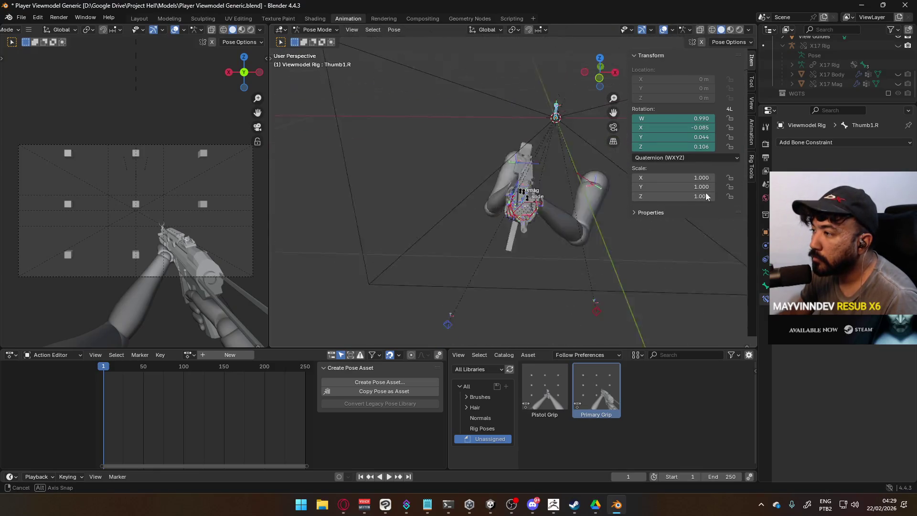
{"action": "mouse_move", "coordinate": [301, 175]}
{"action": "middle_mouse_down"}
{"action": "mouse_move", "coordinate": [439, 215]}
{"action": "mouse_move", "coordinate": [383, 210]}
{"action": "mouse_move", "coordinate": [382, 200]}
{"action": "mouse_move", "coordinate": [135, 179]}
{"action": "middle_mouse_up"}
{"action": "mouse_move", "coordinate": [488, 235]}
{"action": "middle_mouse_down"}
{"action": "mouse_move", "coordinate": [494, 188]}
{"action": "mouse_move", "coordinate": [549, 178]}
{"action": "mouse_move", "coordinate": [580, 195]}
{"action": "mouse_move", "coordinate": [528, 200]}
{"action": "mouse_move", "coordinate": [274, 170]}
{"action": "mouse_move", "coordinate": [329, 200]}
{"action": "mouse_move", "coordinate": [356, 192]}
{"action": "middle_mouse_up"}
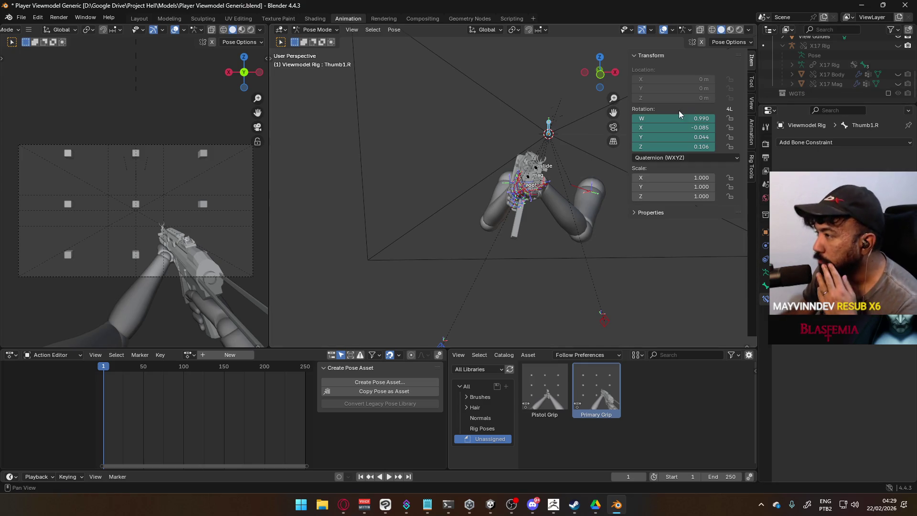
Step: Save the viewmodel arms file and load Weapon Library.blend from recent files
{"action": "left_click", "coordinate": [26, 16]}
{"action": "left_click", "coordinate": [35, 80]}
{"action": "left_click", "coordinate": [23, 16]}
{"action": "left_click", "coordinate": [179, 56]}
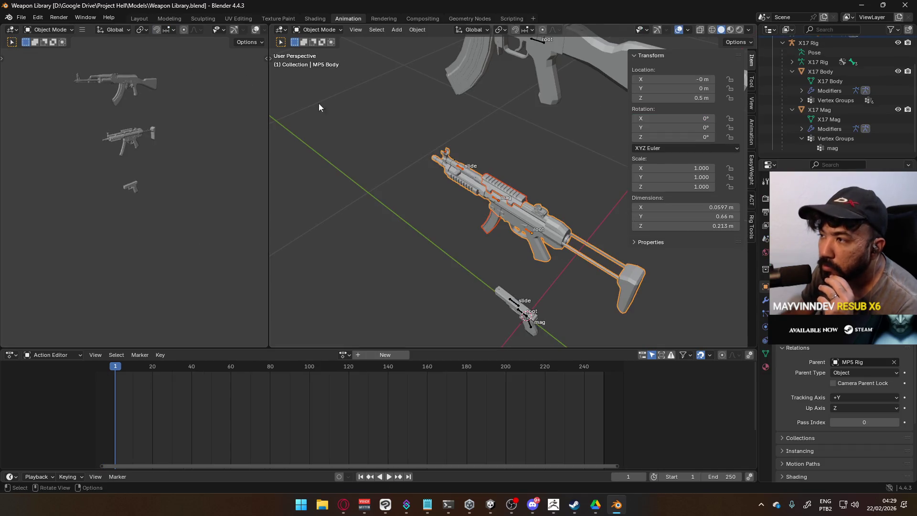
Step: Move the X17 pistol rig into a new collection named X17
{"action": "left_click", "coordinate": [537, 175]}
{"action": "scroll", "coordinate": [536, 175], "scroll_direction": "down", "scroll_amount": 3}
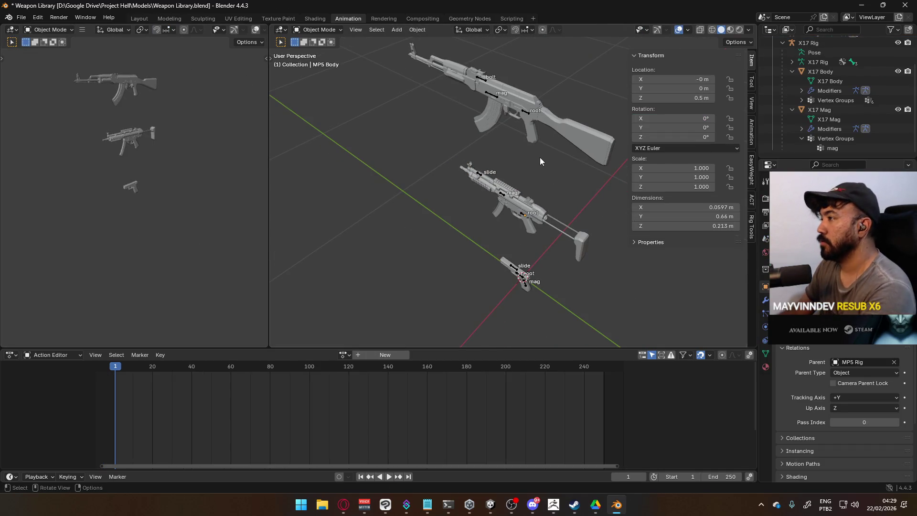
{"action": "key", "text": "KP_3"}
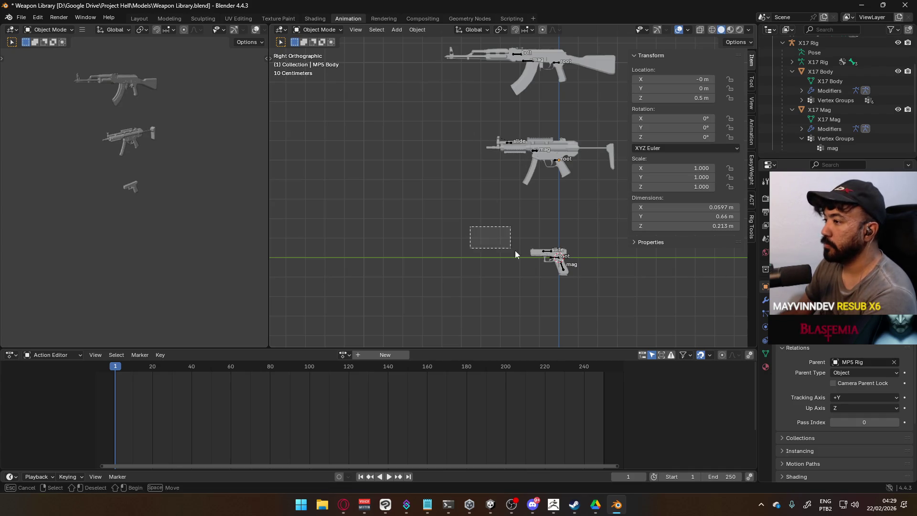
{"action": "left_click", "coordinate": [551, 255]}
{"action": "scroll", "coordinate": [785, 66], "scroll_direction": "up", "scroll_amount": 2}
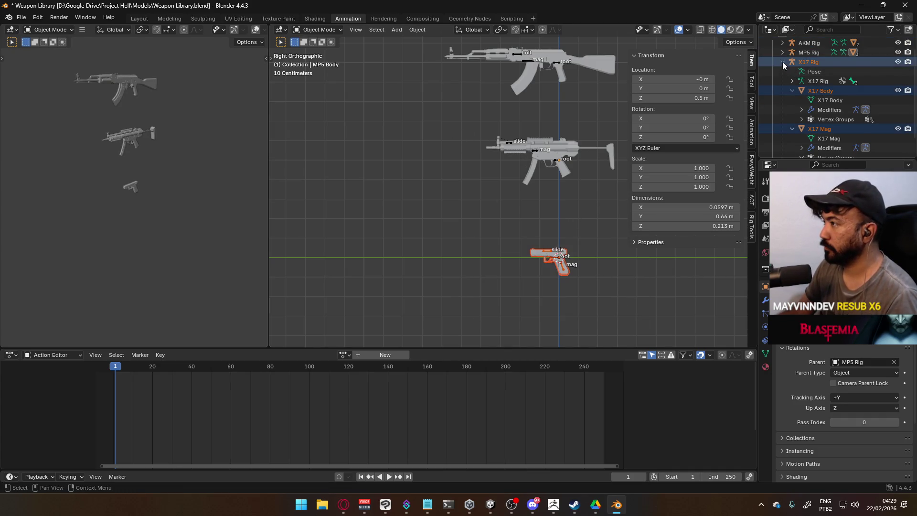
{"action": "left_click", "coordinate": [783, 63]}
{"action": "key", "text": "m"}
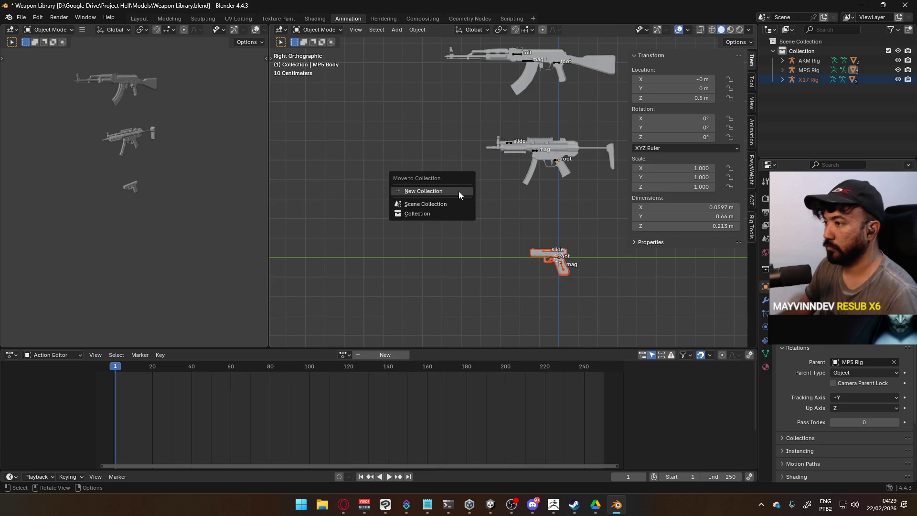
{"action": "left_click", "coordinate": [459, 191]}
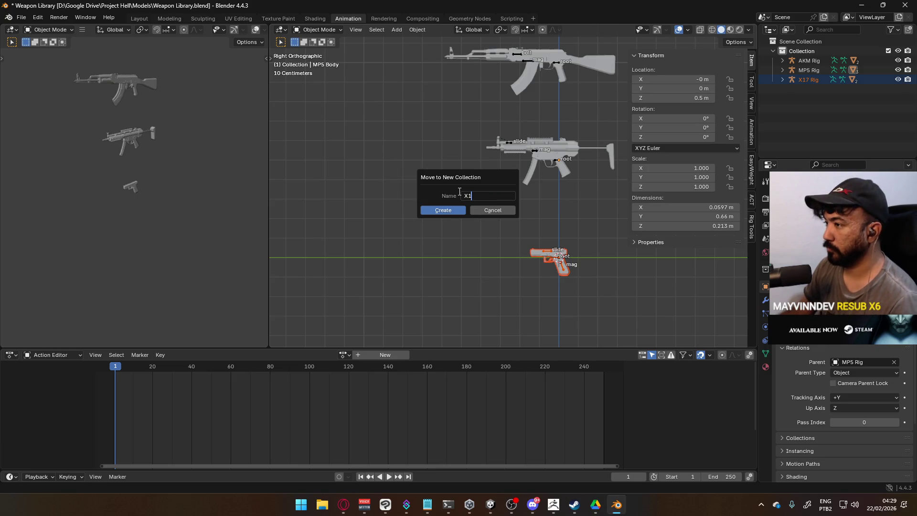
{"action": "left_click", "coordinate": [451, 212]}
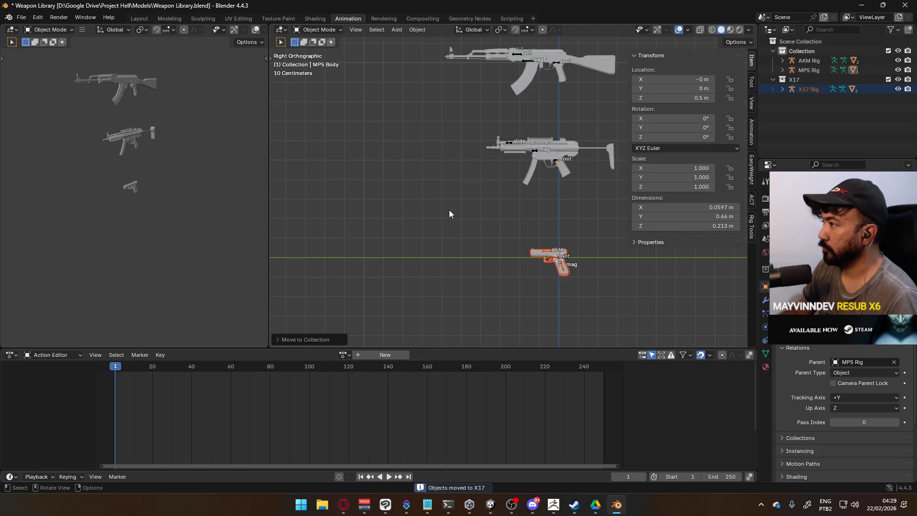
{"action": "left_click", "coordinate": [783, 78]}
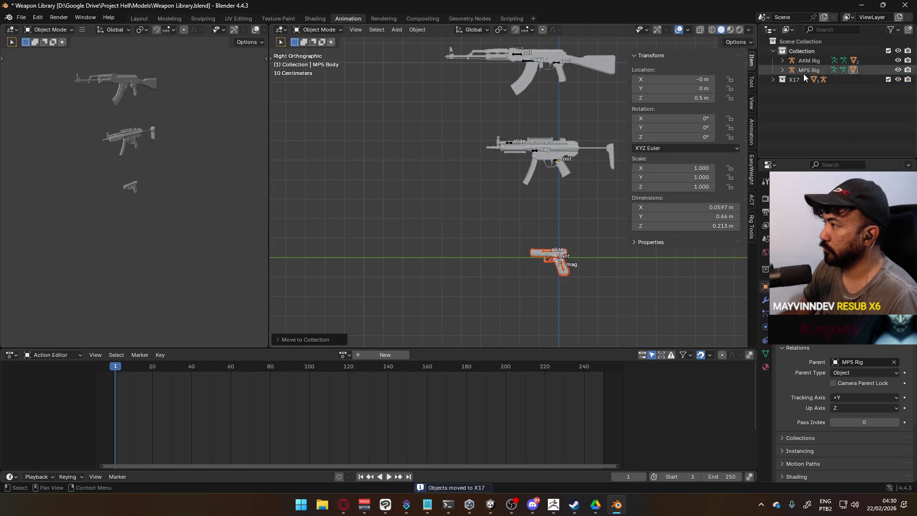
Step: Move the MP5 rig into a new MP5 collection
{"action": "left_click", "coordinate": [534, 154]}
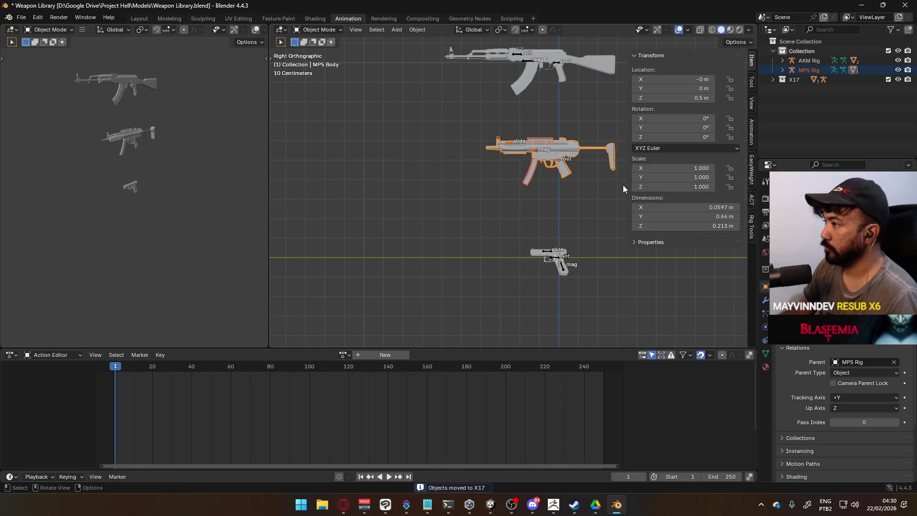
{"action": "key", "text": "m"}
{"action": "left_click", "coordinate": [611, 173]}
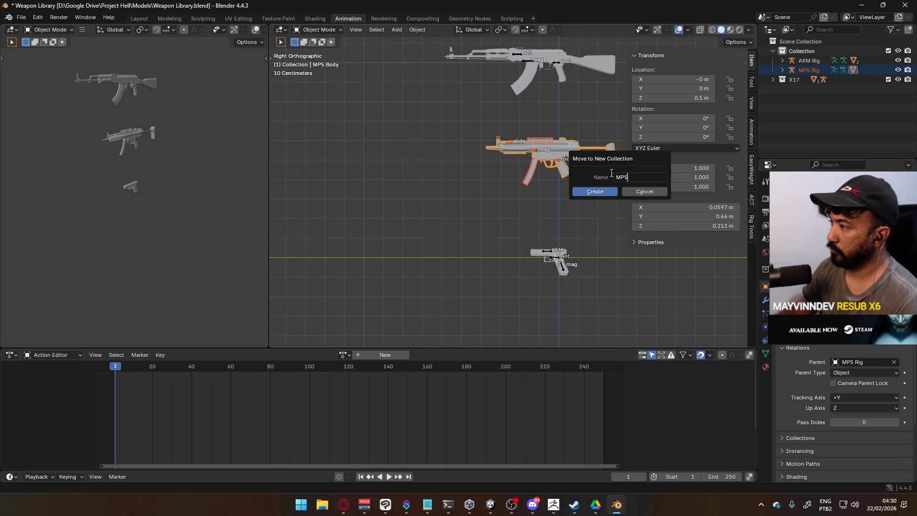
{"action": "left_click", "coordinate": [606, 191]}
Step: Move the AKM rig into a new AKM collection and collapse the collections in the Outliner
{"action": "left_click", "coordinate": [782, 80]}
{"action": "left_click_drag", "start_coordinate": [424, 38], "coordinate": [615, 100]}
{"action": "right_click", "coordinate": [580, 62]}
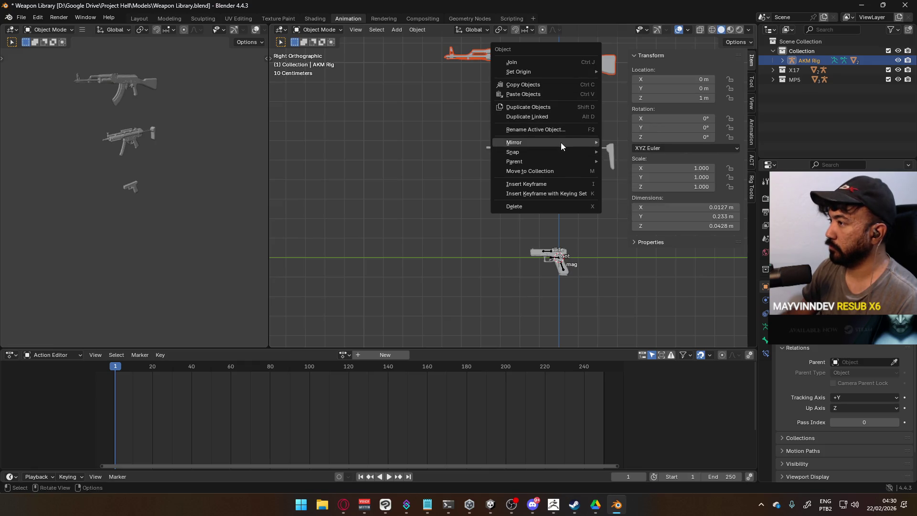
{"action": "key", "text": "m"}
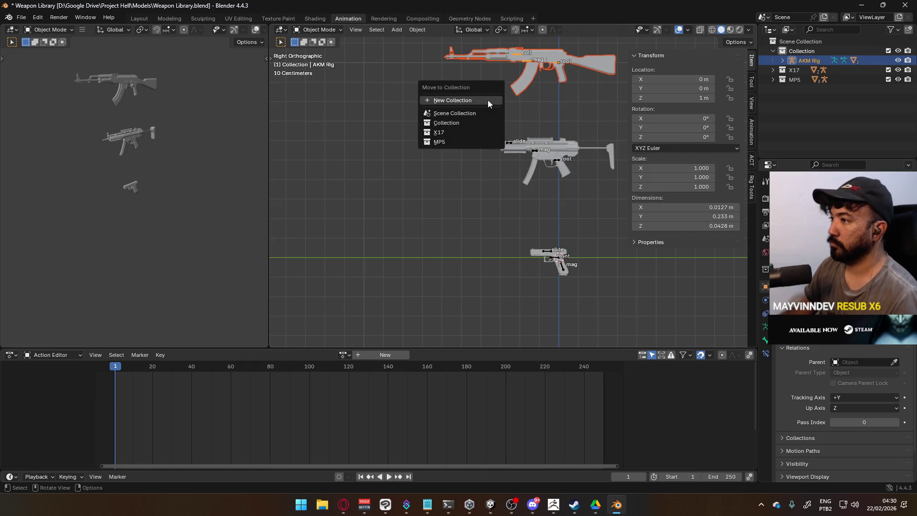
{"action": "left_click", "coordinate": [488, 100]}
{"action": "type", "text": "AG"}
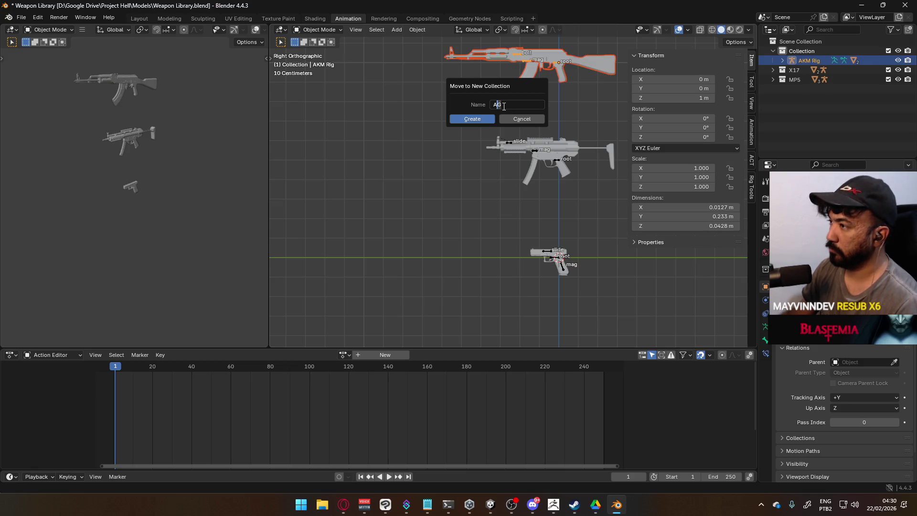
{"action": "type", "text": "KM"}
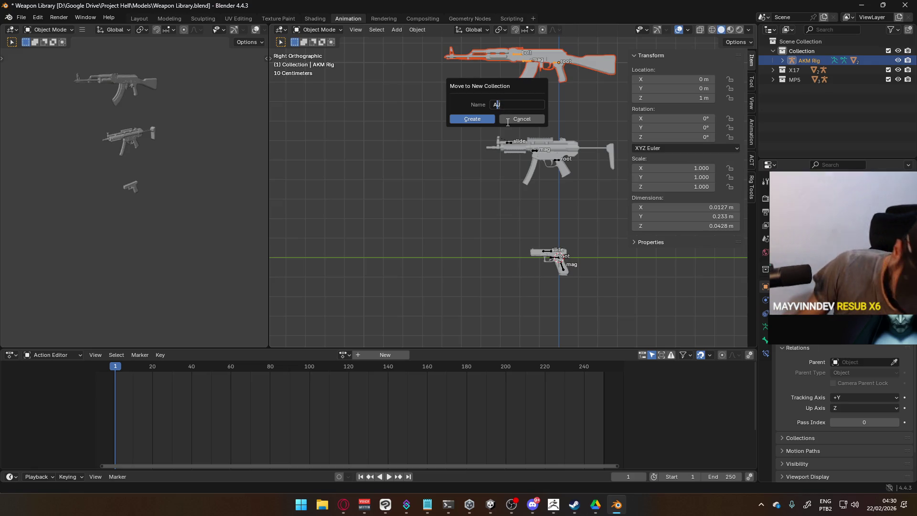
{"action": "left_click", "coordinate": [482, 119]}
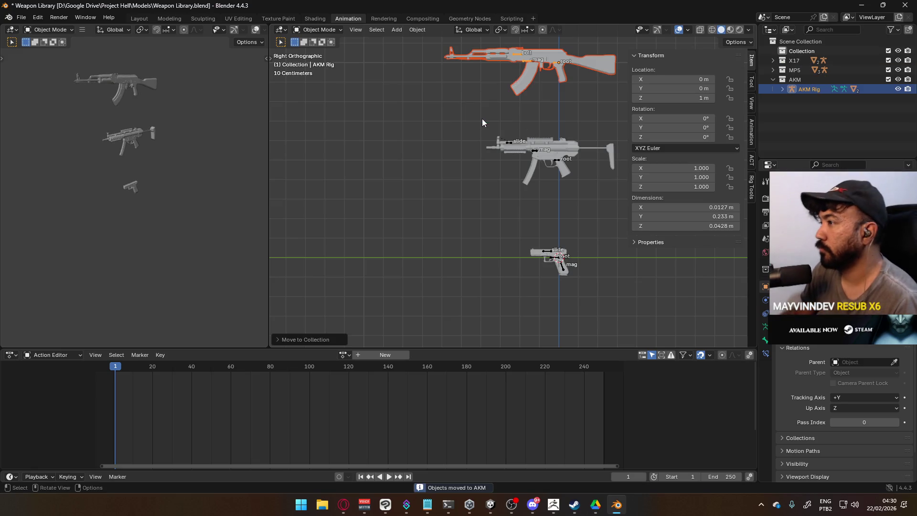
{"action": "left_click", "coordinate": [774, 79]}
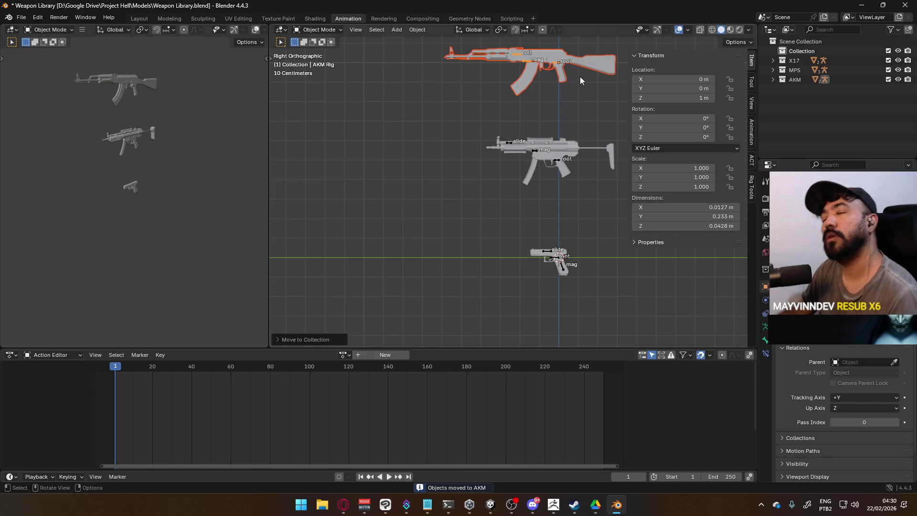
{"action": "middle_click_drag", "start_coordinate": [539, 160], "coordinate": [461, 187]}
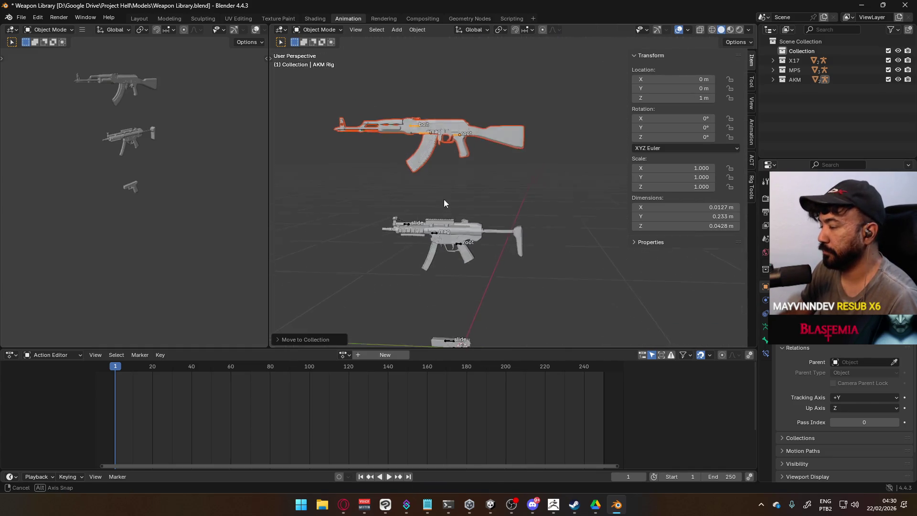
{"action": "key", "text": "KP_3"}
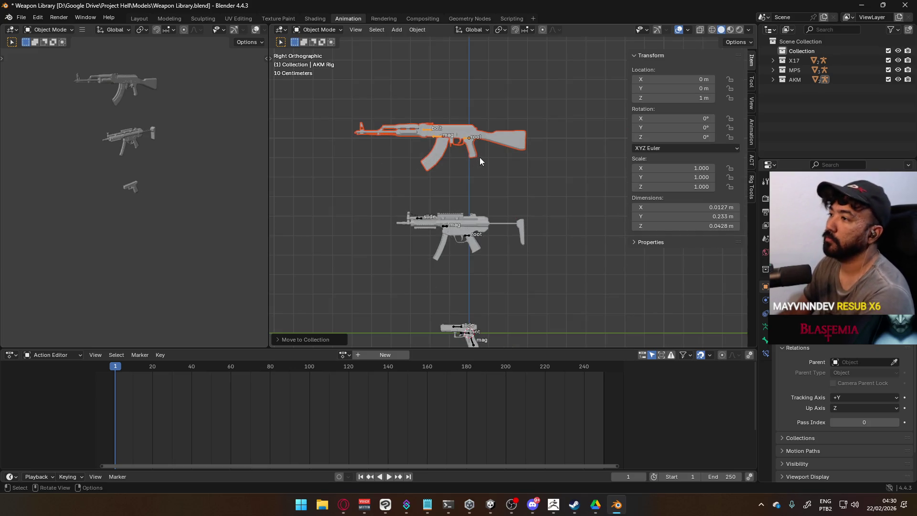
{"action": "scroll", "coordinate": [480, 161], "scroll_direction": "down", "scroll_amount": 4}
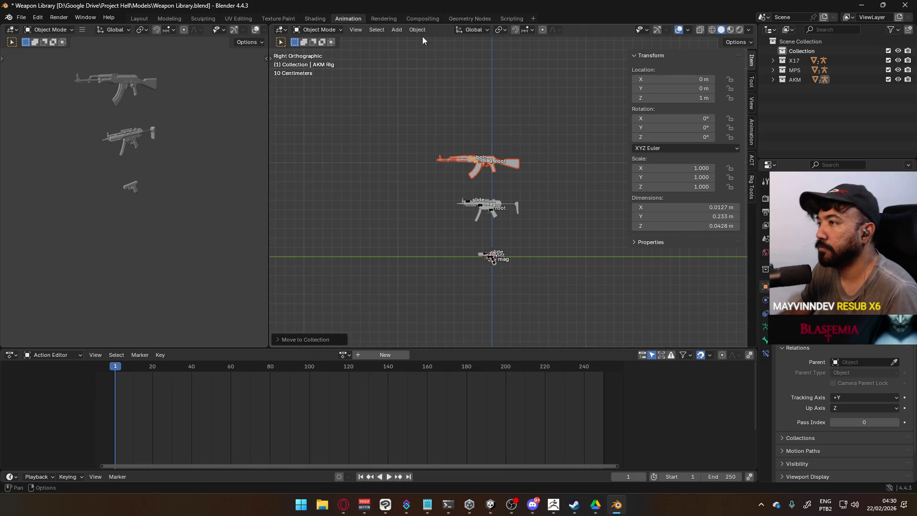
Step: Load Player Viewmodel Generic.blend from recent files and select the MP5 Rig
{"action": "left_click", "coordinate": [27, 15]}
{"action": "left_click", "coordinate": [47, 73]}
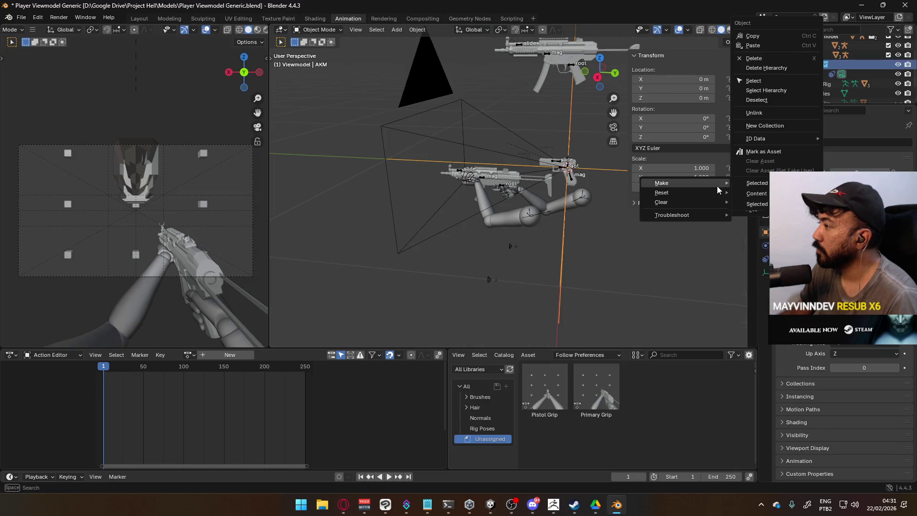
{"action": "scroll", "coordinate": [813, 75], "scroll_direction": "up", "scroll_amount": 2}
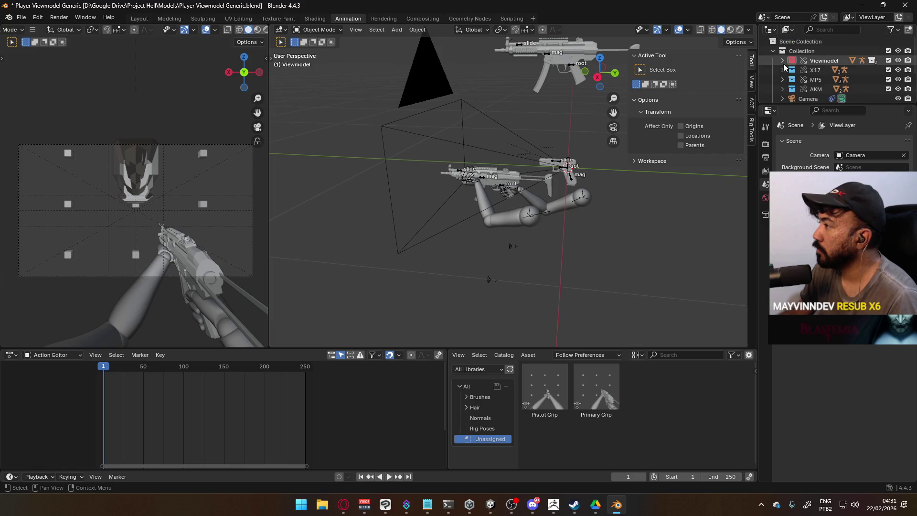
{"action": "middle_click_drag", "start_coordinate": [574, 165], "coordinate": [473, 152]}
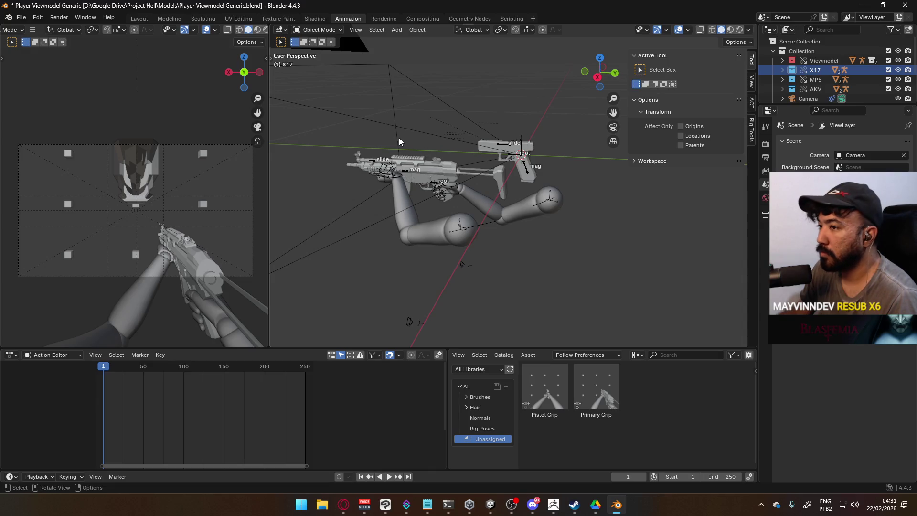
{"action": "left_click", "coordinate": [425, 168]}
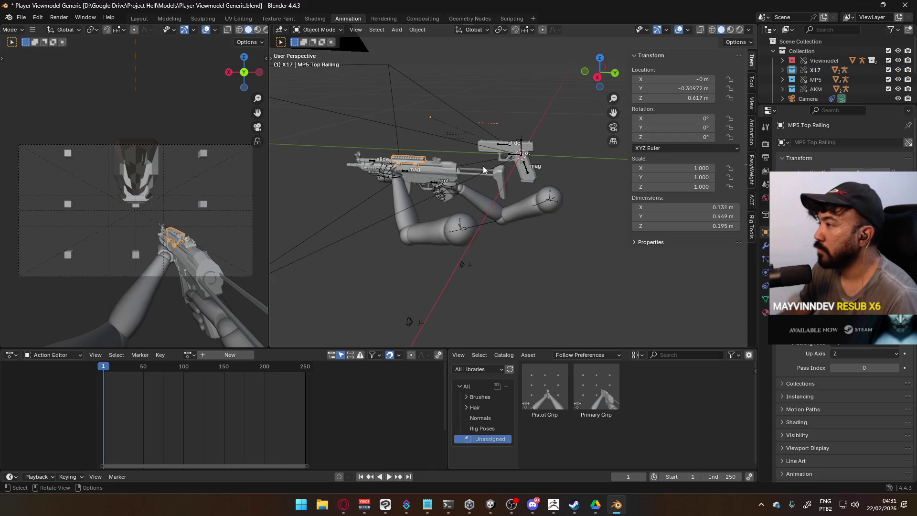
{"action": "scroll", "coordinate": [824, 83], "scroll_direction": "down", "scroll_amount": 2}
{"action": "left_click", "coordinate": [832, 65]}
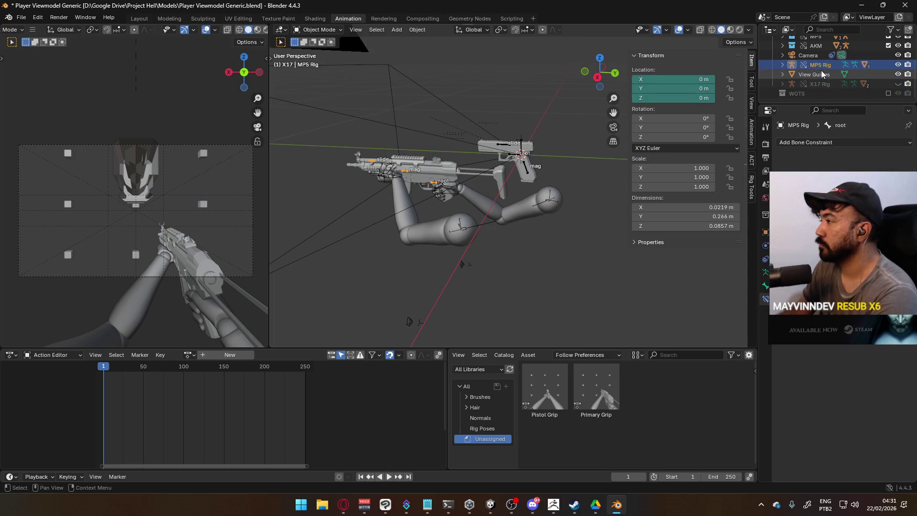
Step: Delete the MP5 Rig with its gun via Delete Hierarchy in the Outliner
{"action": "right_click", "coordinate": [821, 69]}
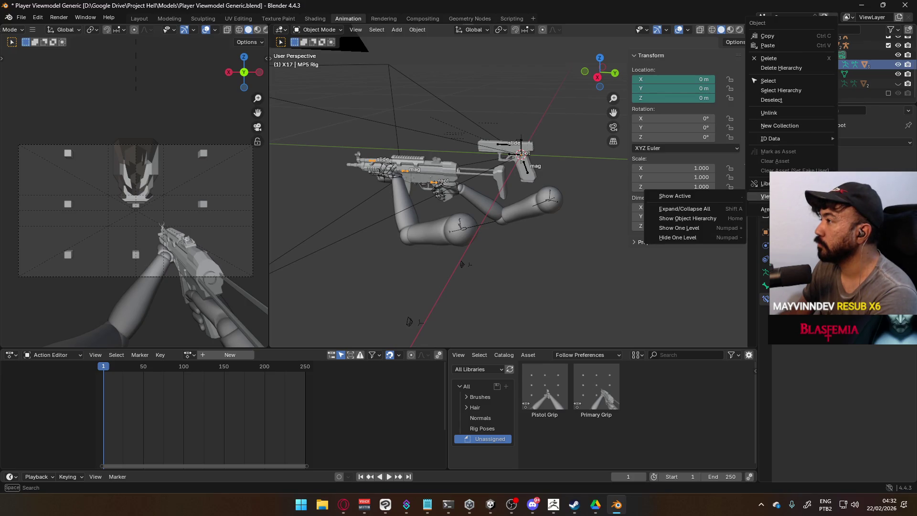
{"action": "key", "text": "Escape"}
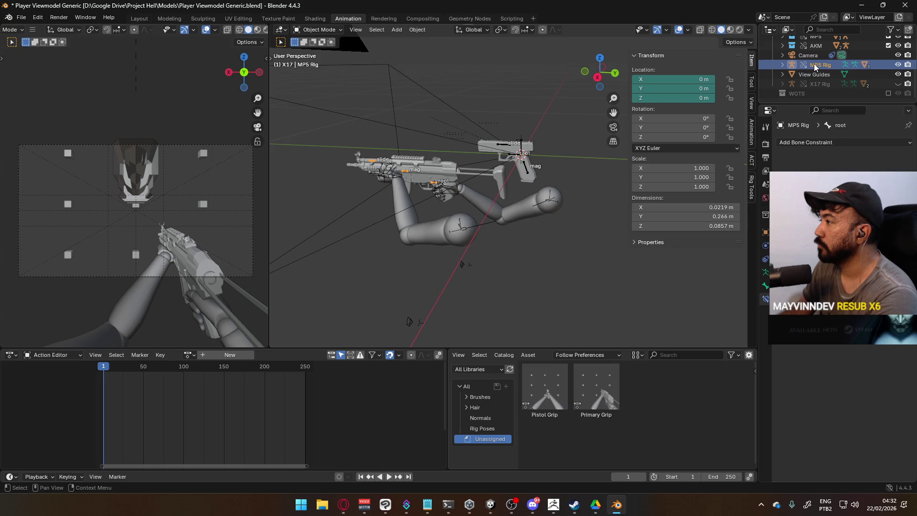
{"action": "left_click", "coordinate": [445, 155]}
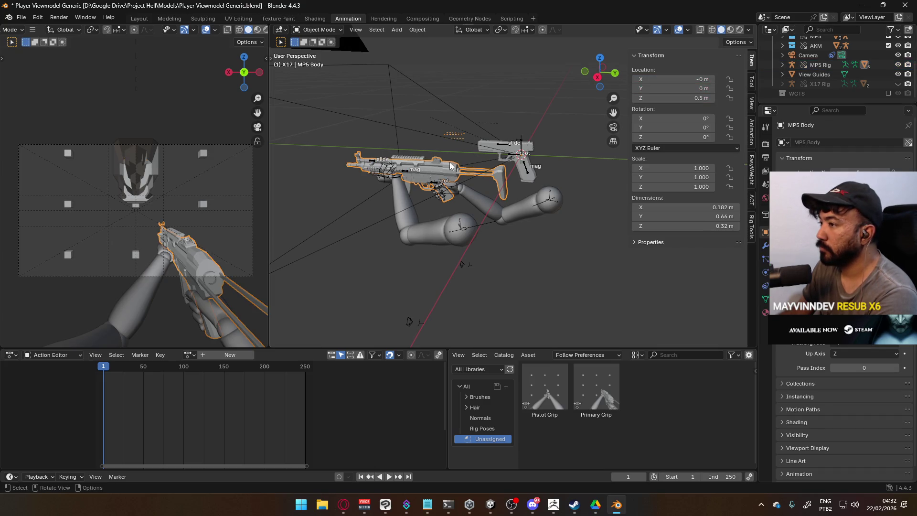
{"action": "left_click", "coordinate": [814, 66]}
{"action": "right_click", "coordinate": [815, 66]}
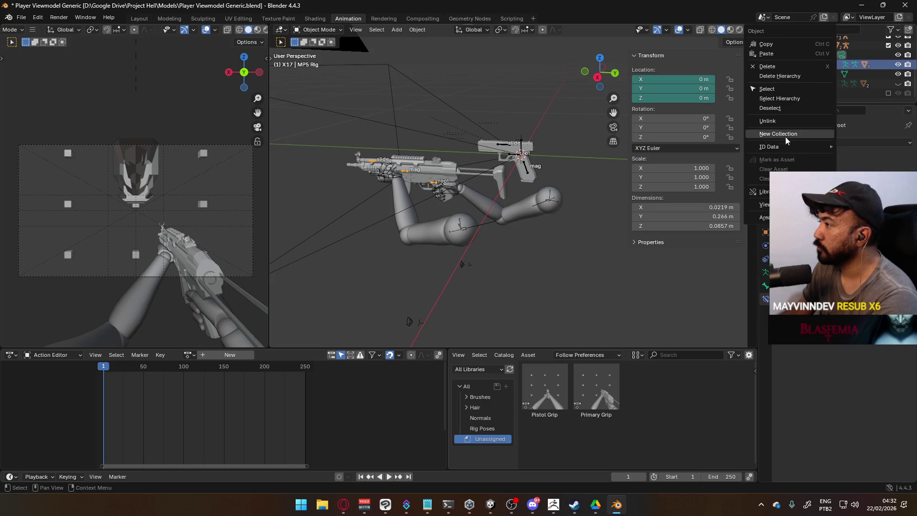
{"action": "left_click", "coordinate": [788, 76]}
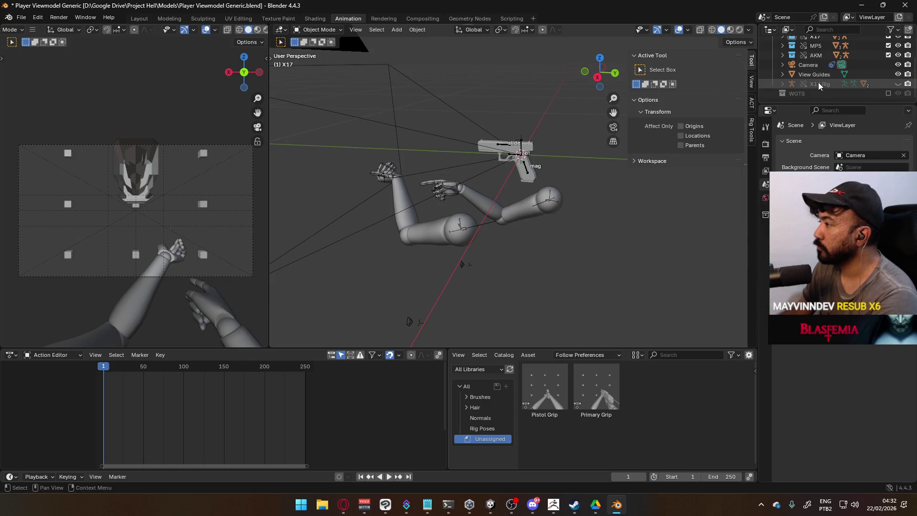
Step: Select the X17 collection and expand it to show its rig
{"action": "left_click", "coordinate": [822, 85]}
{"action": "right_click", "coordinate": [822, 85]}
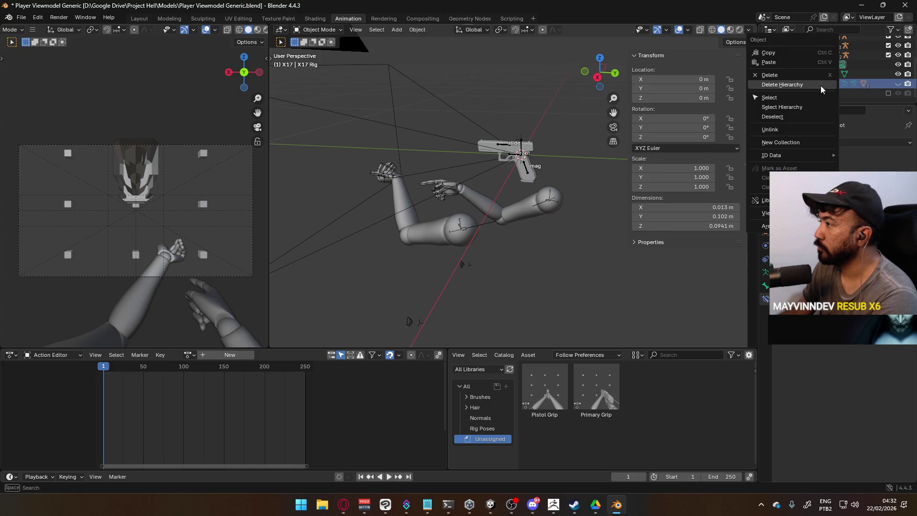
{"action": "key", "text": "ctrl+z"}
{"action": "left_click", "coordinate": [816, 46]}
{"action": "left_click", "coordinate": [783, 47]}
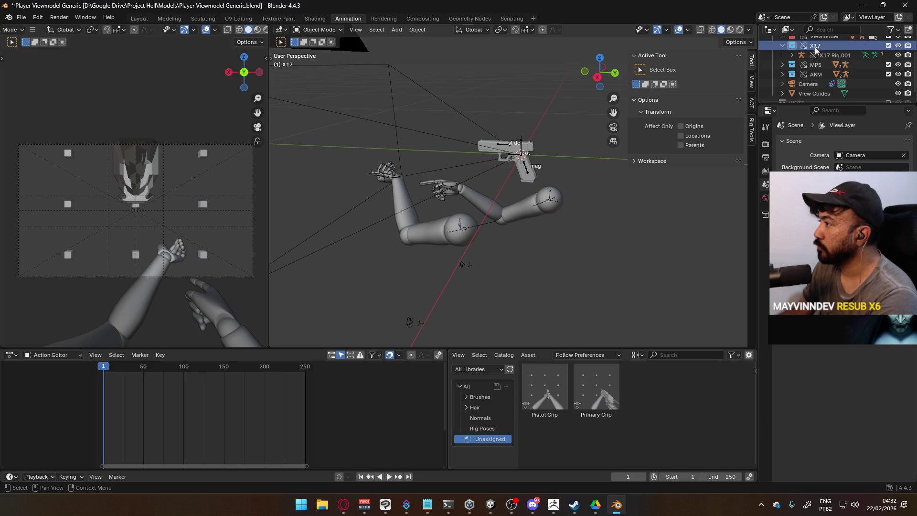
Step: Delete the X17 collection and its whole hierarchy from the Outliner
{"action": "right_click", "coordinate": [782, 47]}
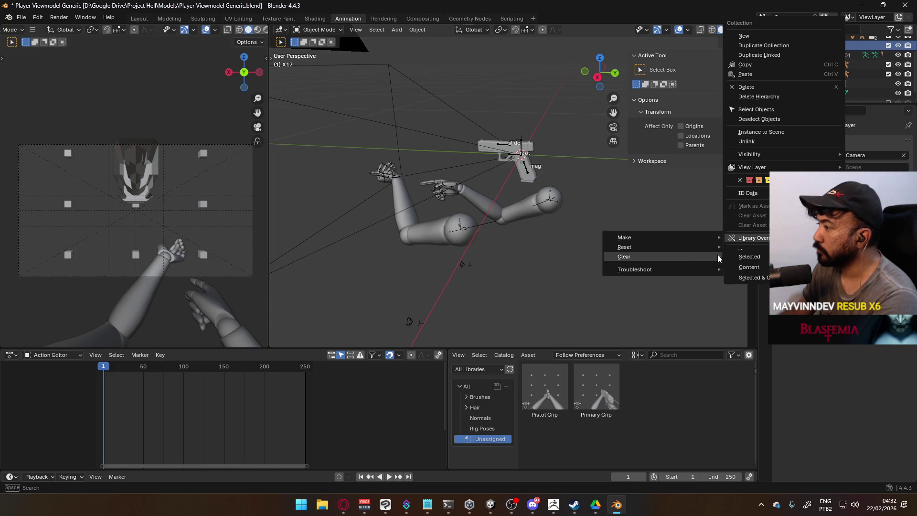
{"action": "mouse_move", "coordinate": [624, 246]}
{"action": "left_click", "coordinate": [764, 268]}
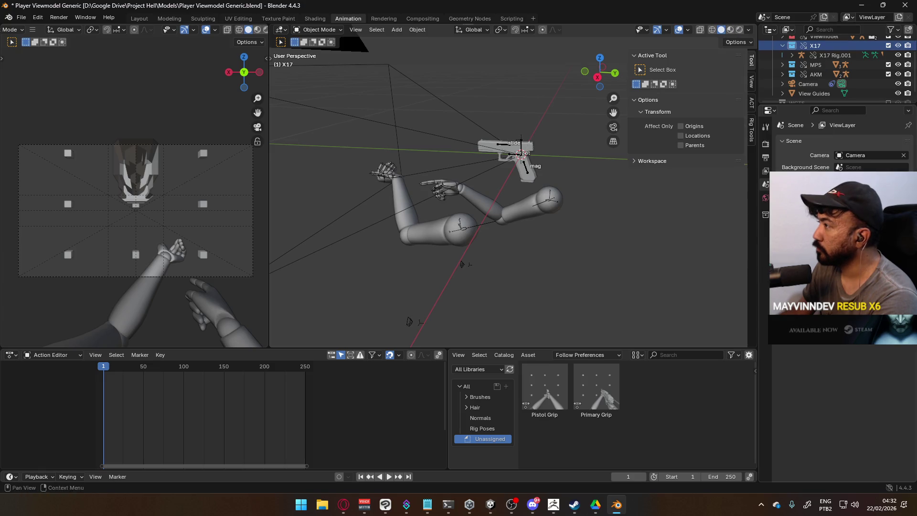
{"action": "left_click", "coordinate": [836, 55]}
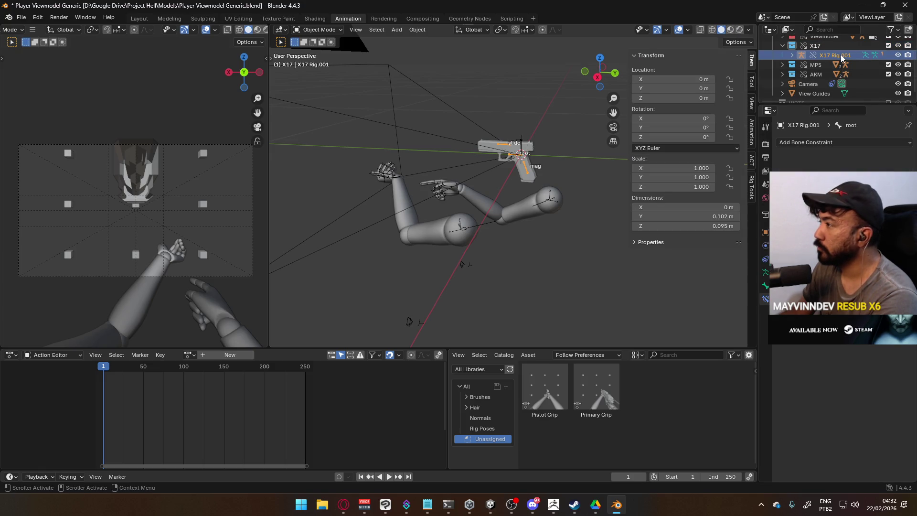
{"action": "left_click", "coordinate": [22, 17]}
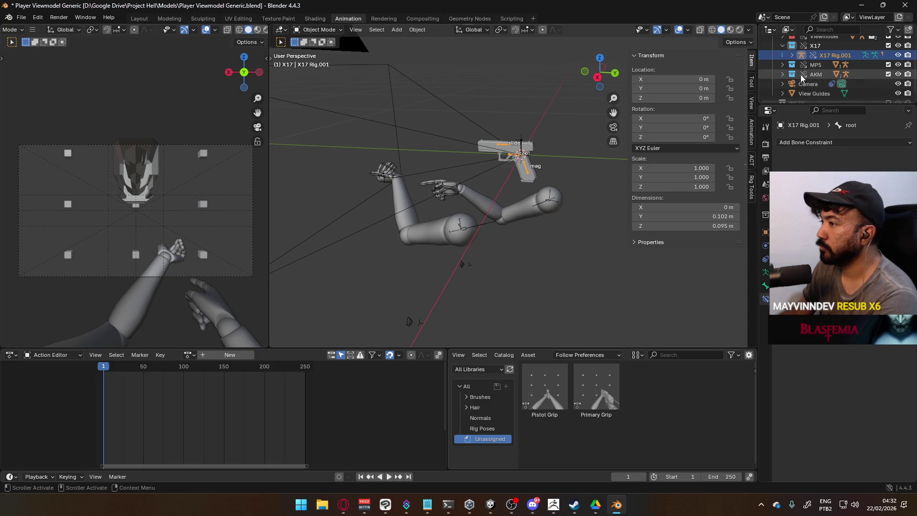
{"action": "right_click", "coordinate": [820, 48]}
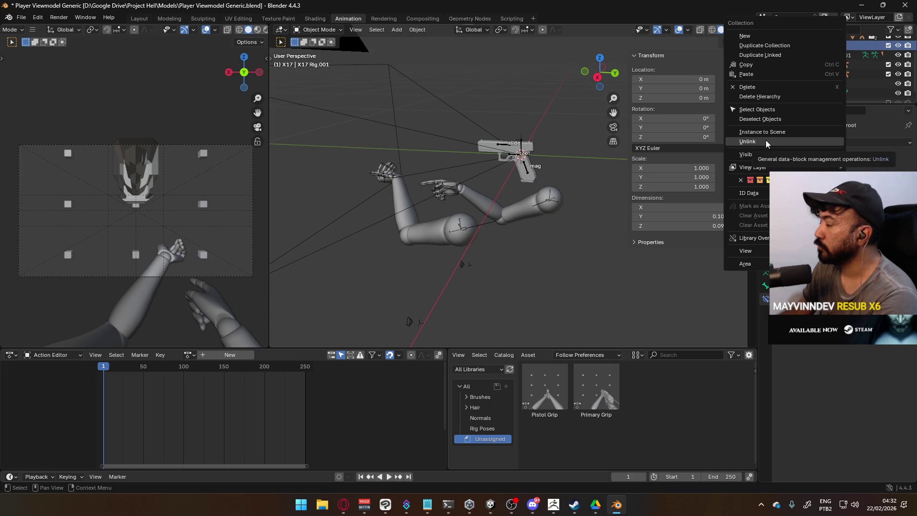
{"action": "right_click", "coordinate": [829, 47]}
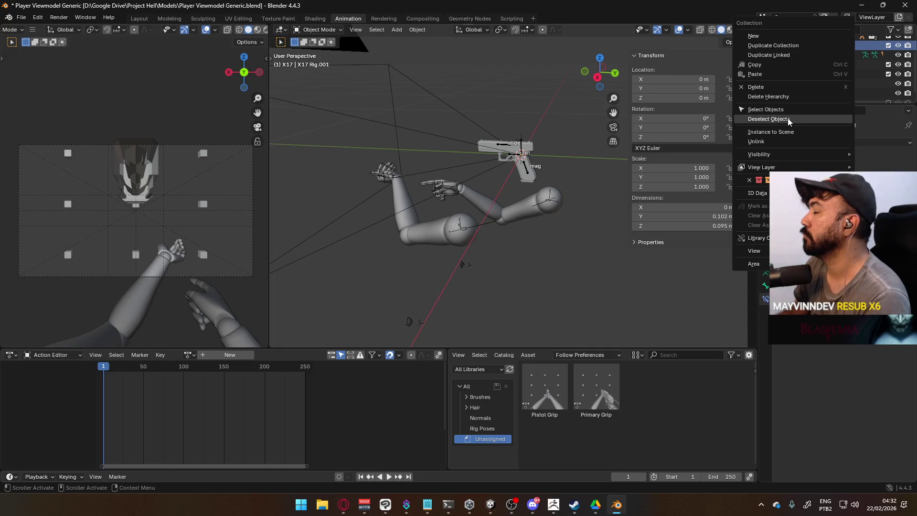
{"action": "left_click", "coordinate": [769, 96]}
Step: Delete the MP5 and AKM collection hierarchies too, then save the file
{"action": "right_click", "coordinate": [813, 59]}
{"action": "left_click", "coordinate": [814, 65]}
{"action": "right_click", "coordinate": [810, 66]}
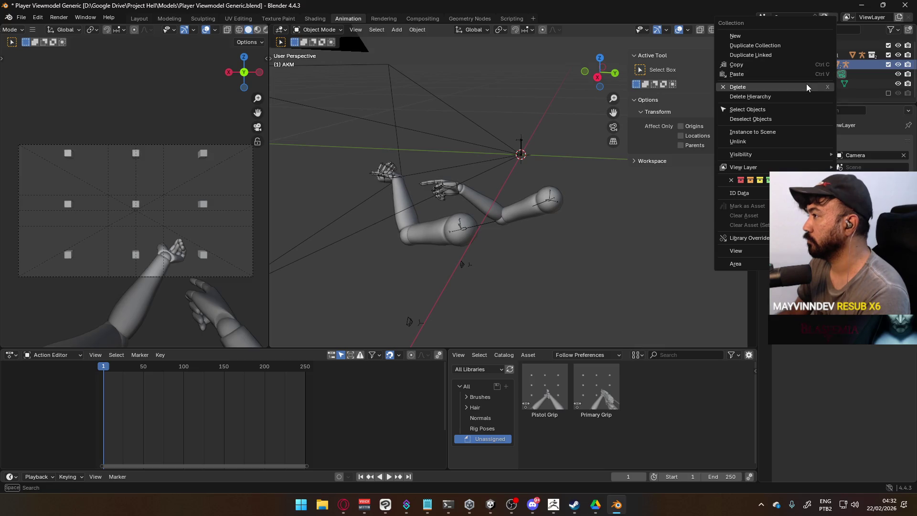
{"action": "left_click", "coordinate": [794, 96]}
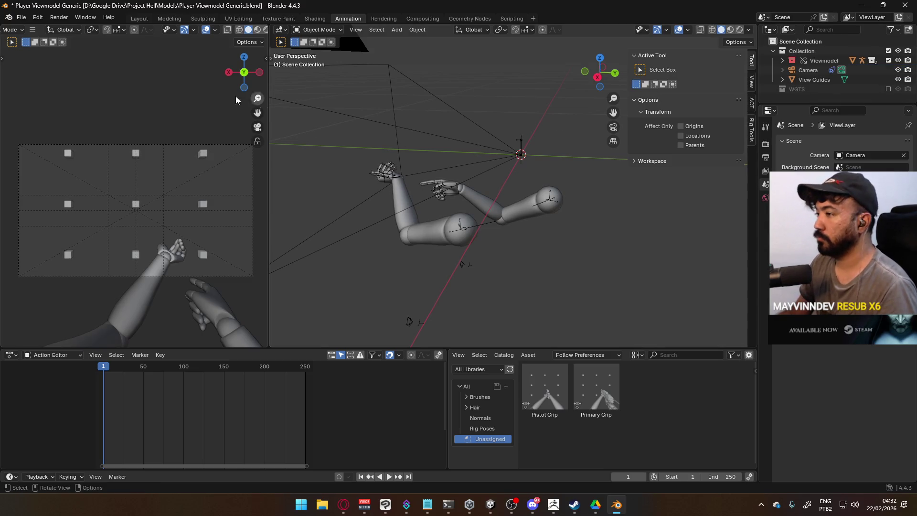
{"action": "key", "text": "ctrl+s"}
{"action": "left_click", "coordinate": [22, 16]}
Step: Revert the scene to the last saved version of the file
{"action": "left_click", "coordinate": [53, 62]}
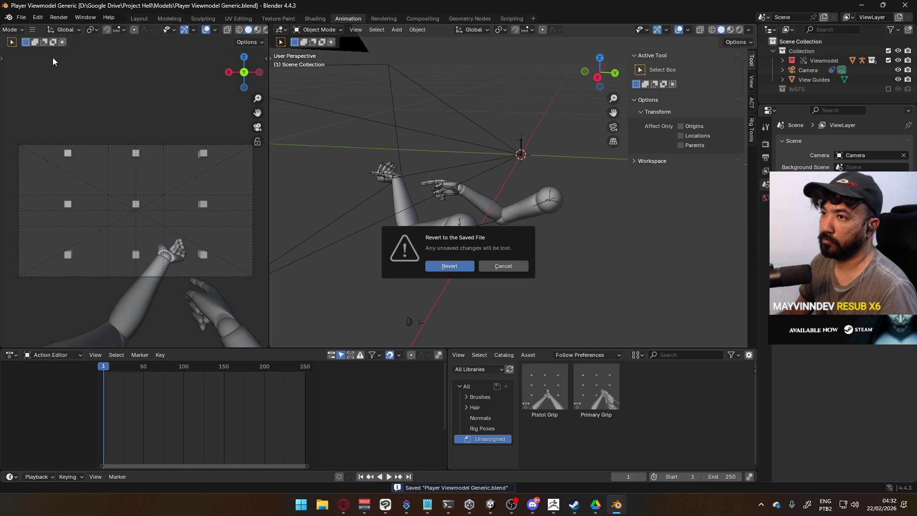
{"action": "left_click", "coordinate": [450, 267]}
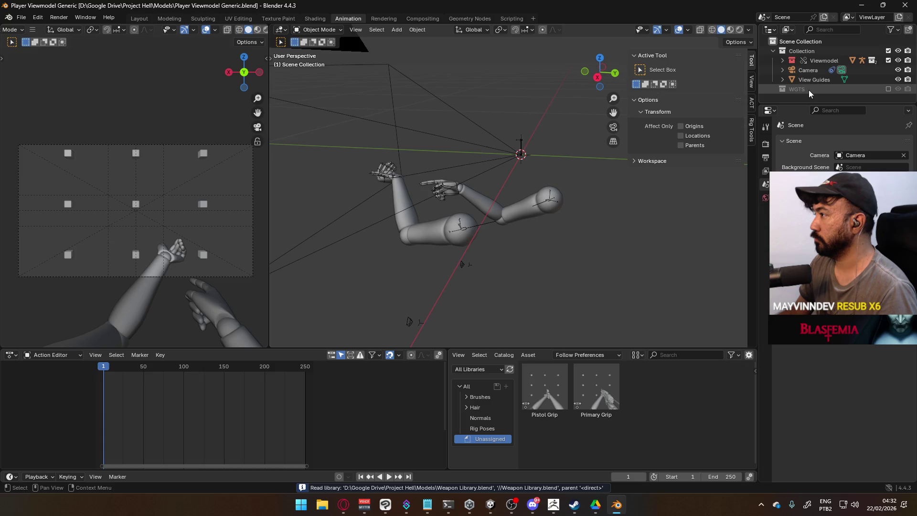
{"action": "right_click", "coordinate": [810, 89]}
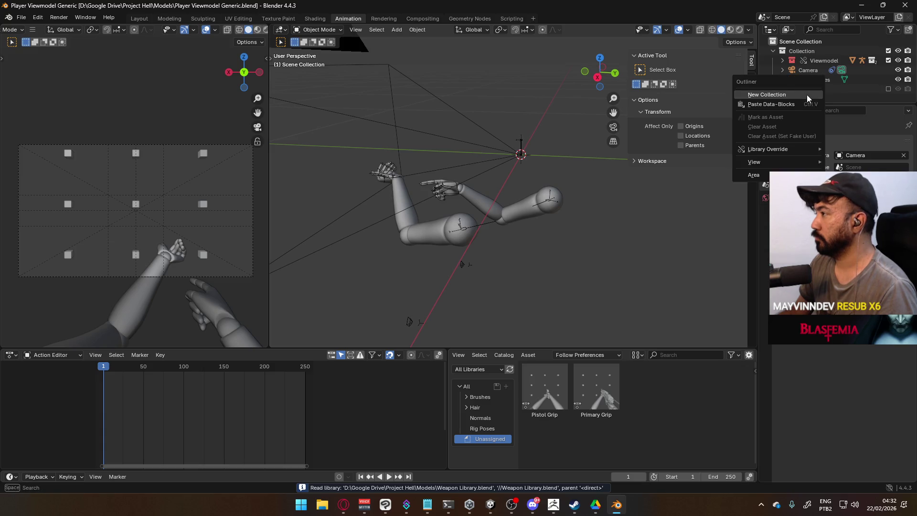
{"action": "left_click", "coordinate": [22, 16]}
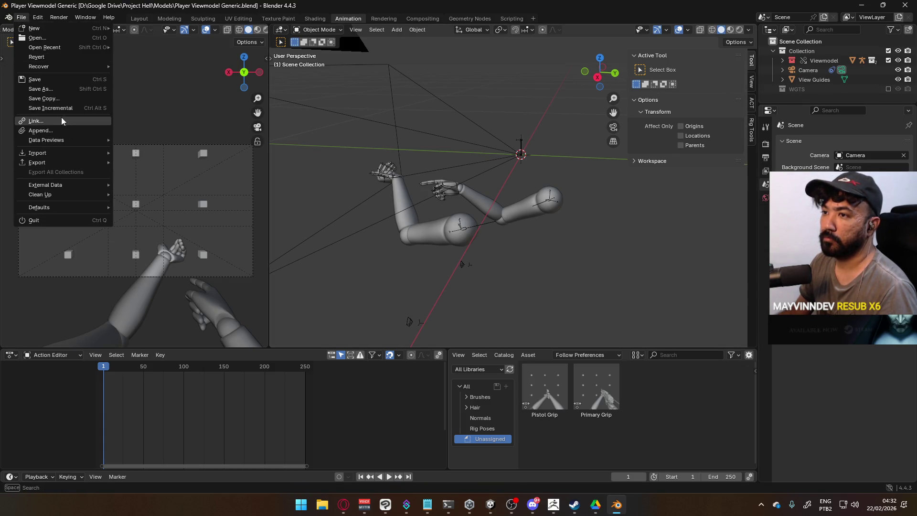
Step: Link the AKM, MP5 and X17 collections in from Weapon Library.blend
{"action": "left_click", "coordinate": [43, 122]}
{"action": "left_click", "coordinate": [351, 160]}
{"action": "left_click", "coordinate": [359, 179], "text": "shift"}
{"action": "left_click", "coordinate": [366, 189], "text": "shift"}
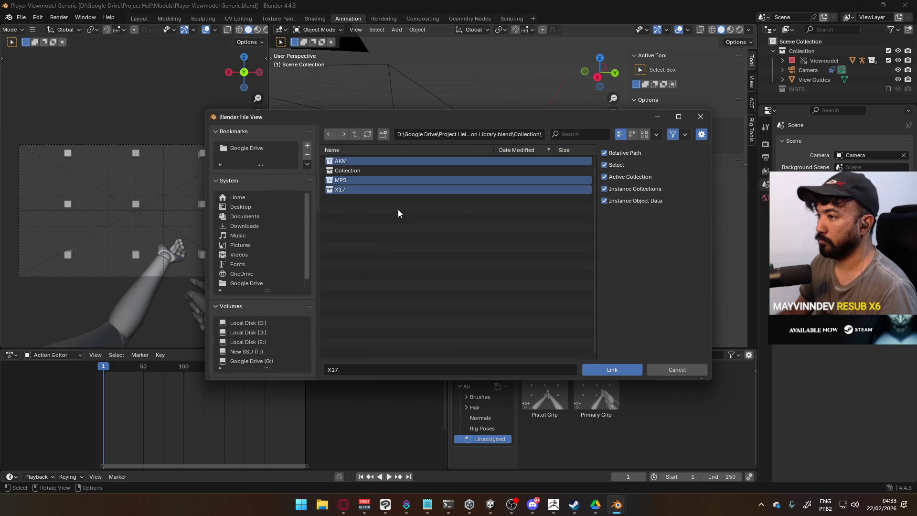
{"action": "left_click", "coordinate": [613, 370]}
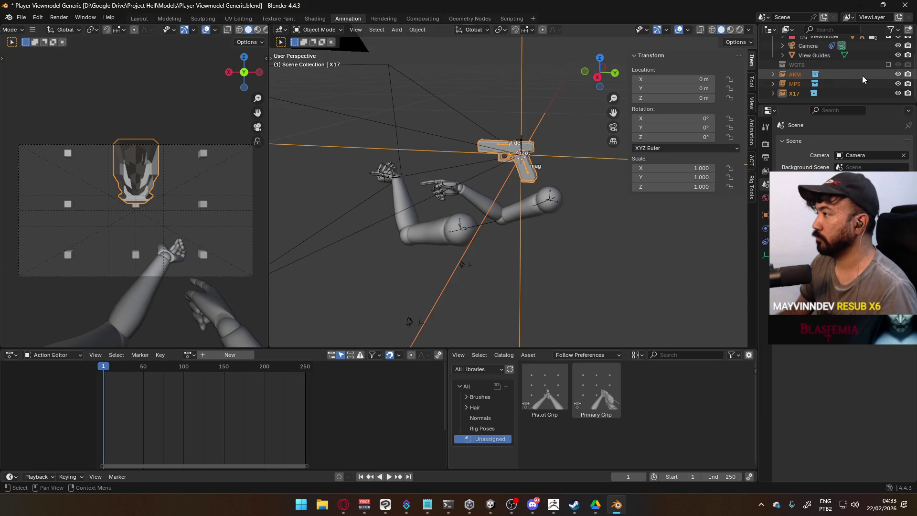
{"action": "scroll", "coordinate": [838, 90], "scroll_direction": "up", "scroll_amount": 2}
{"action": "scroll", "coordinate": [831, 86], "scroll_direction": "down", "scroll_amount": 2}
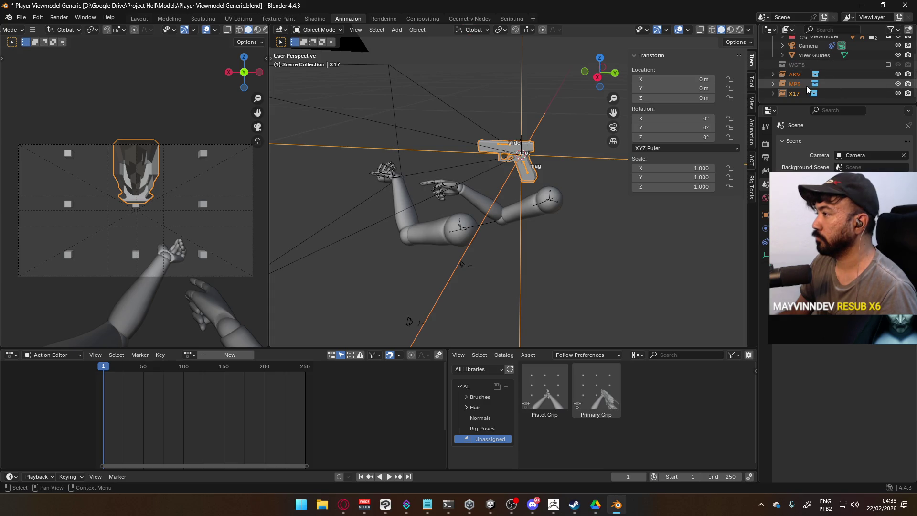
Step: Make the linked AKM, MP5 and X17 collections editable library overrides (Selected & Content)
{"action": "right_click", "coordinate": [800, 75]}
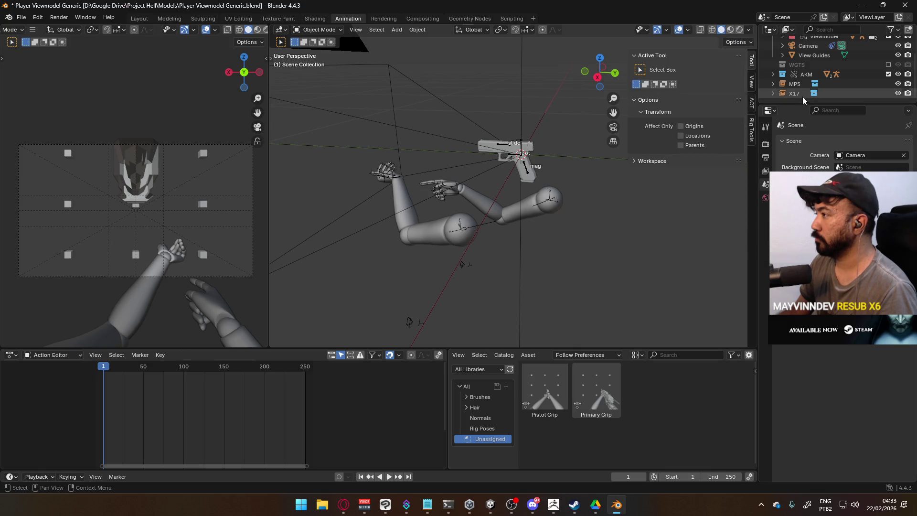
{"action": "right_click", "coordinate": [796, 83]}
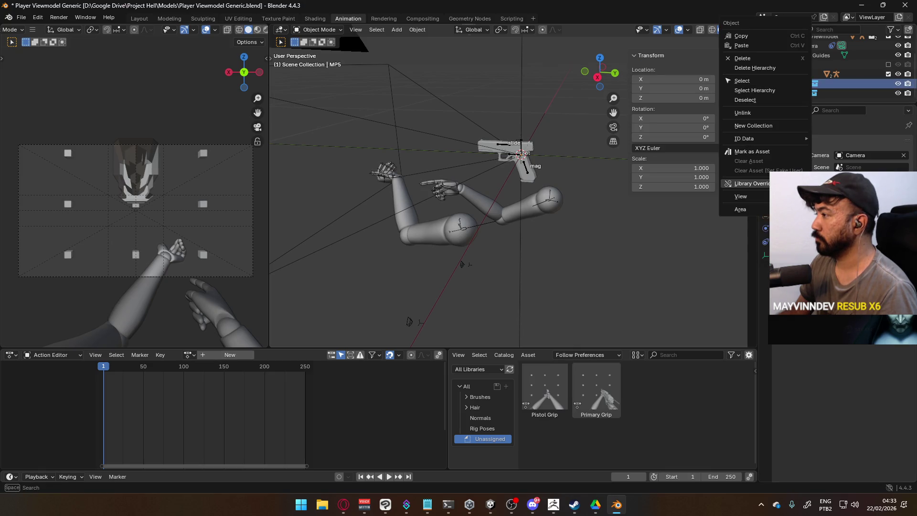
{"action": "right_click", "coordinate": [795, 94]}
{"action": "mouse_move", "coordinate": [749, 138]}
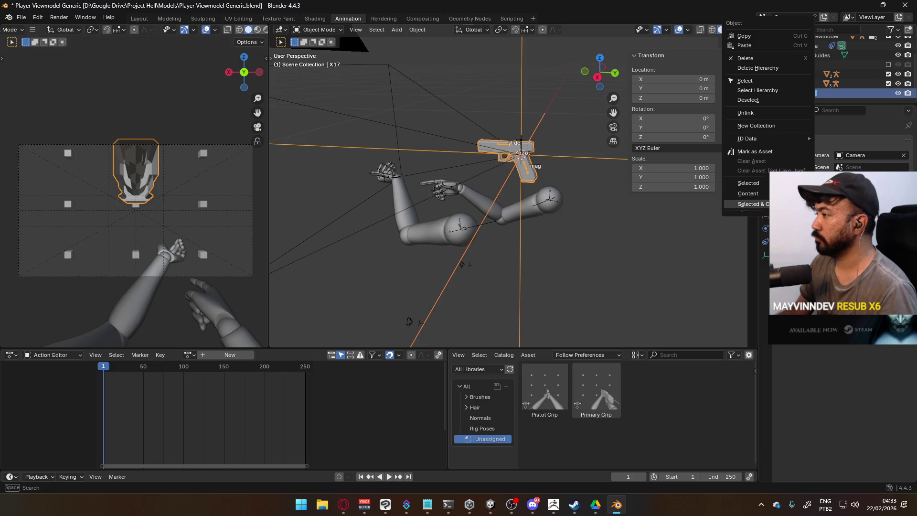
{"action": "left_click", "coordinate": [749, 204]}
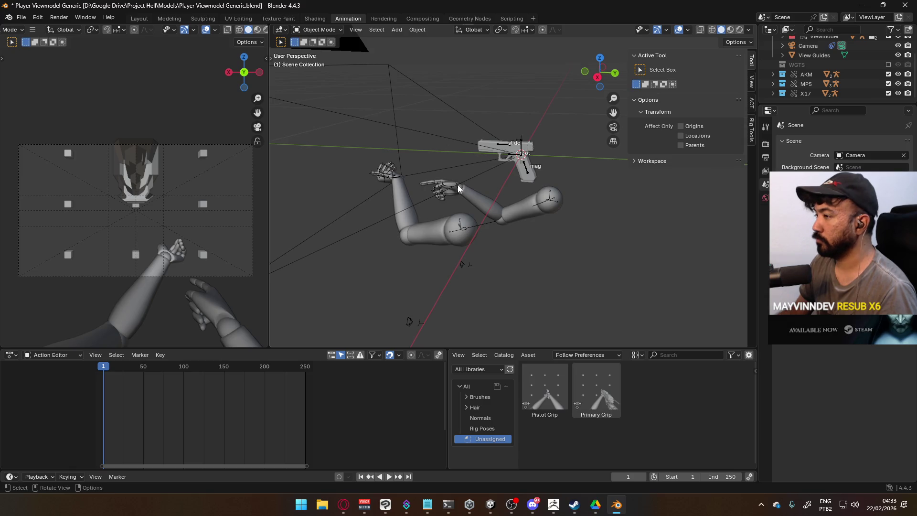
{"action": "scroll", "coordinate": [821, 86], "scroll_direction": "down", "scroll_amount": 1}
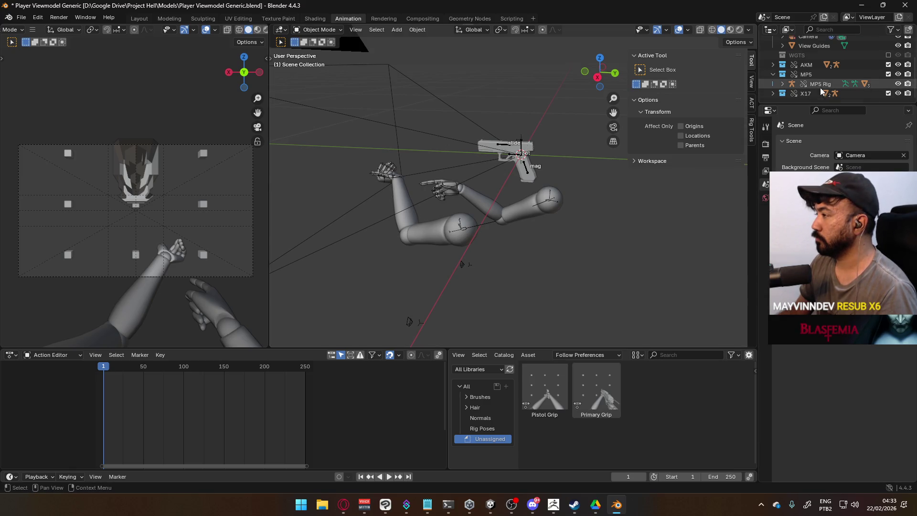
Step: Select the MP5 Rig armature and reach for the interaction mode list
{"action": "left_click", "coordinate": [817, 87]}
{"action": "left_click", "coordinate": [783, 87]}
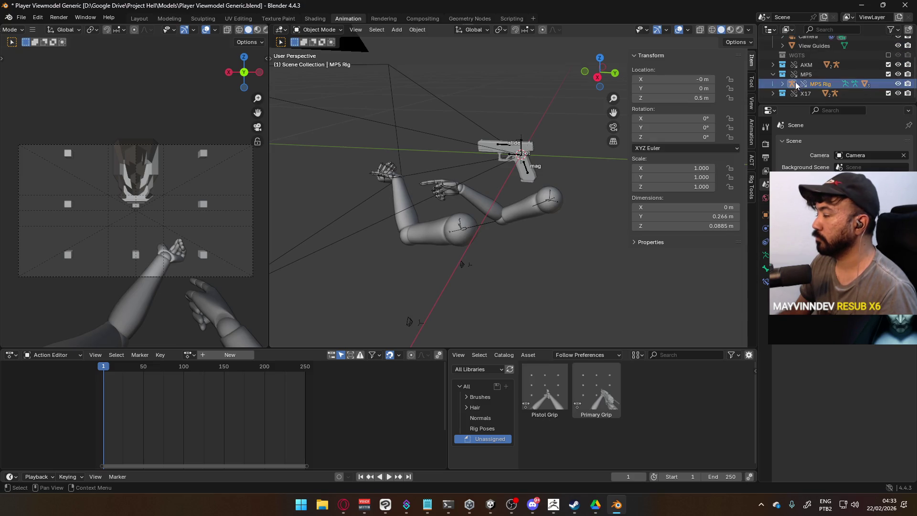
{"action": "scroll", "coordinate": [537, 163], "scroll_direction": "down", "scroll_amount": 5}
{"action": "left_click", "coordinate": [325, 32]}
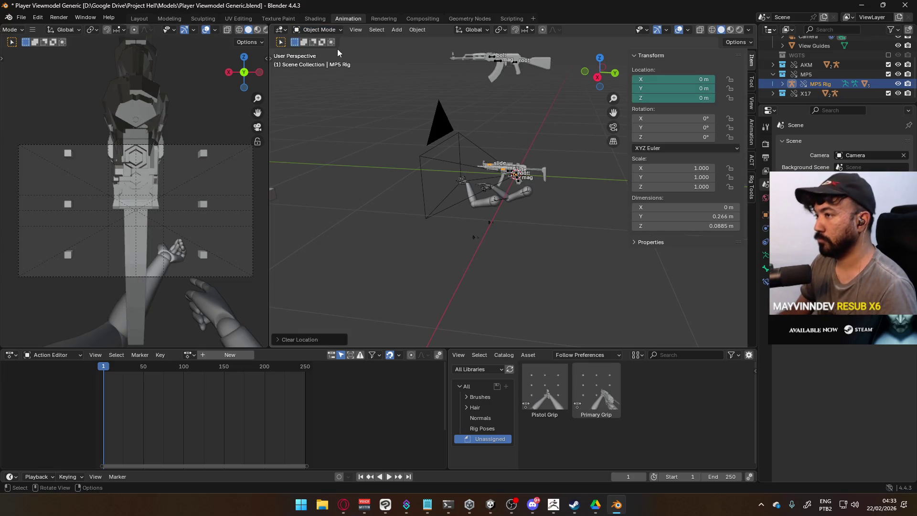
{"action": "left_click", "coordinate": [315, 31]}
Step: In Pose Mode, move the MP5 rig root bone so the gun sits near the hands
{"action": "left_click", "coordinate": [336, 60]}
{"action": "middle_click_drag", "start_coordinate": [495, 139], "coordinate": [523, 161]}
{"action": "key", "text": "KP_1"}
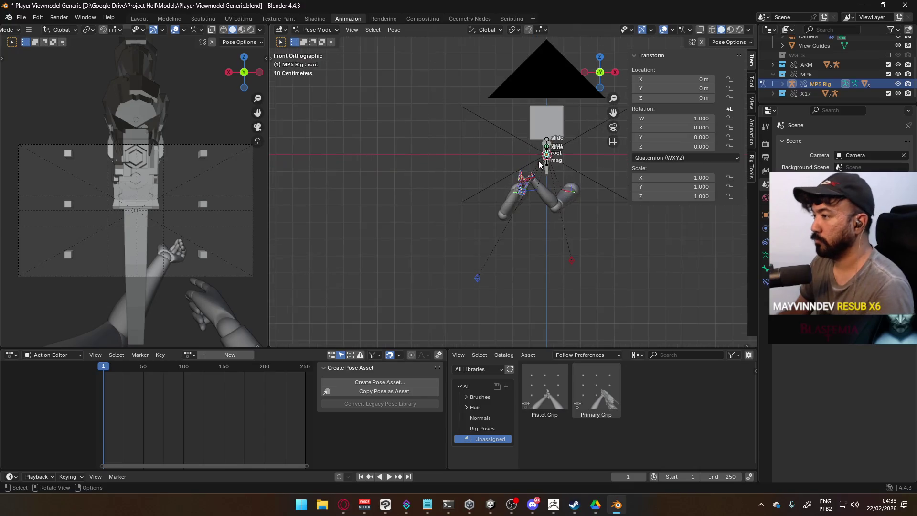
{"action": "key", "text": "g"}
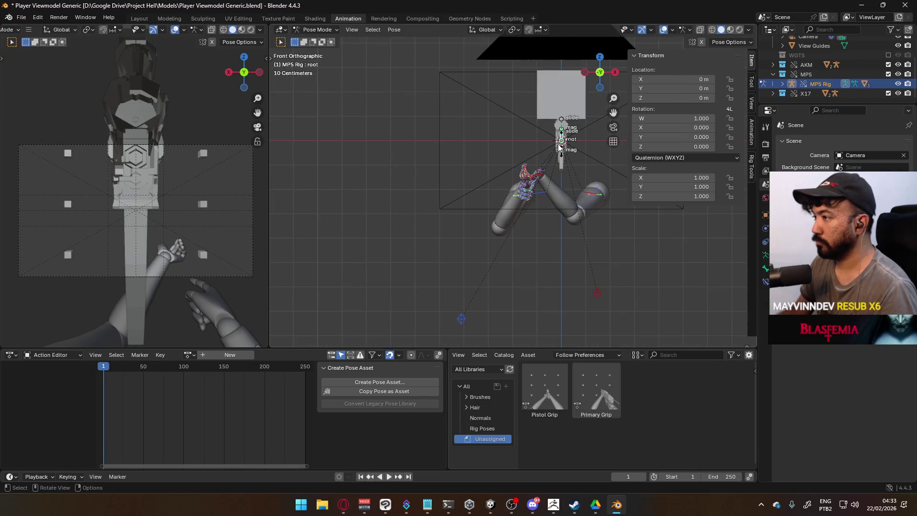
{"action": "middle_click_drag", "start_coordinate": [583, 168], "coordinate": [502, 155]}
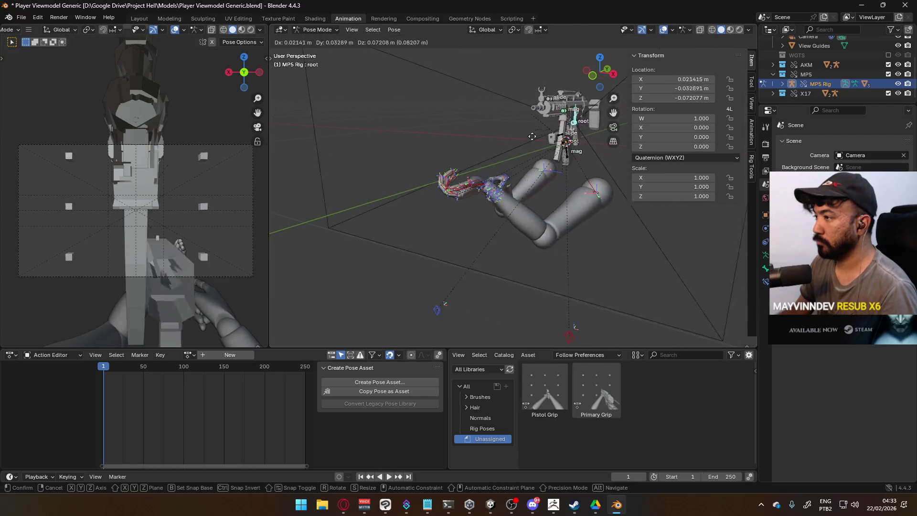
{"action": "key", "text": "Escape"}
{"action": "mouse_move", "coordinate": [518, 136]}
{"action": "middle_mouse_down"}
{"action": "mouse_move", "coordinate": [577, 130]}
{"action": "mouse_move", "coordinate": [525, 135]}
{"action": "middle_mouse_up"}
{"action": "left_click", "coordinate": [530, 150]}
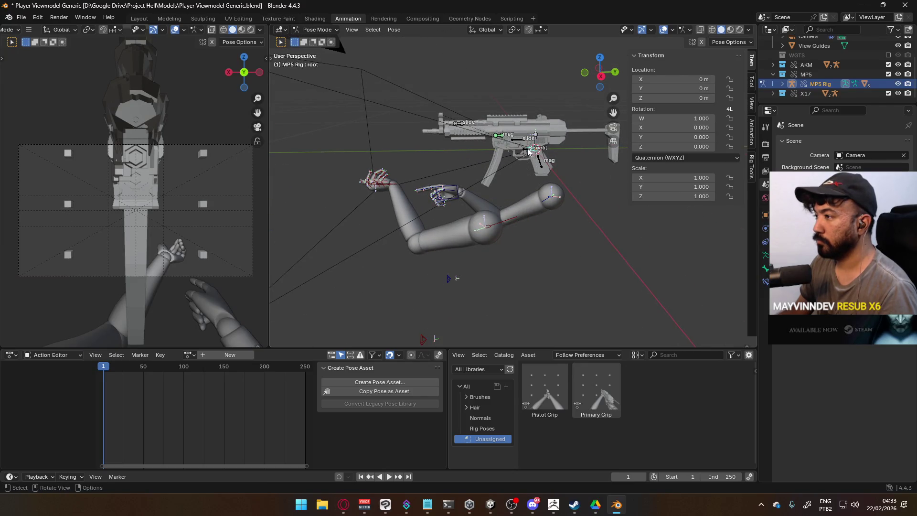
{"action": "key", "text": "g"}
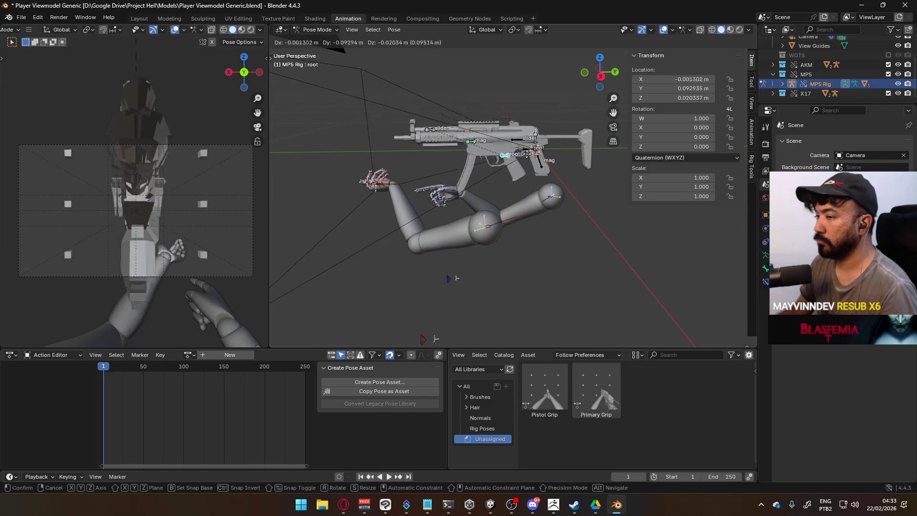
{"action": "left_click", "coordinate": [452, 176]}
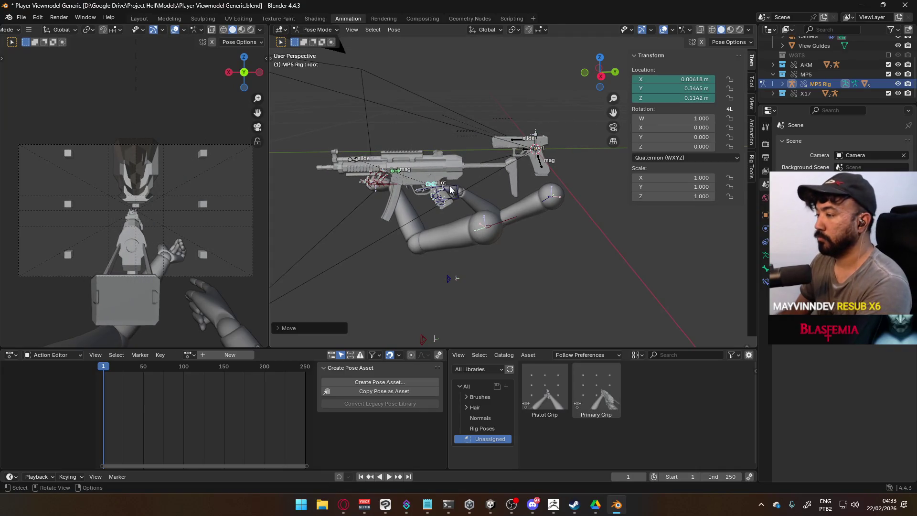
Step: Nudge and rotate the MP5 root from front and side views to fit the grip between the hands
{"action": "key", "text": "KP_1"}
{"action": "key", "text": "g"}
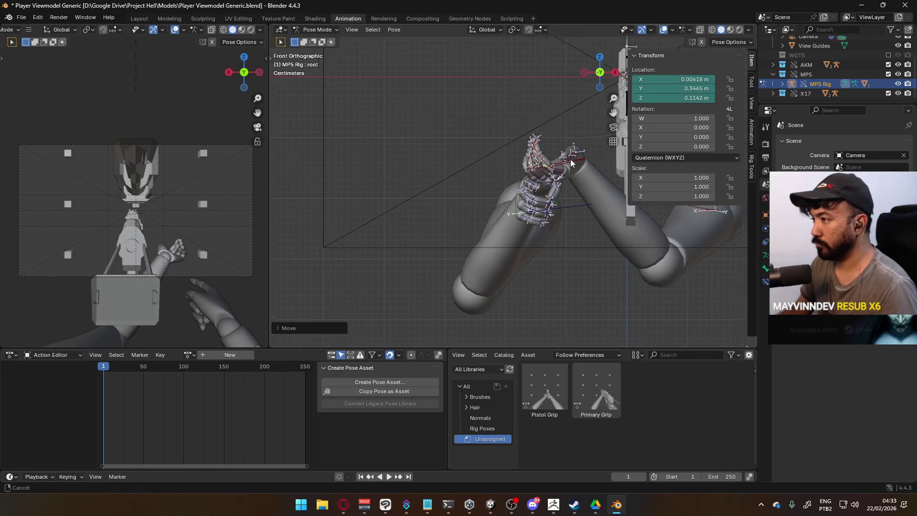
{"action": "key", "text": "r"}
{"action": "left_click", "coordinate": [555, 184]}
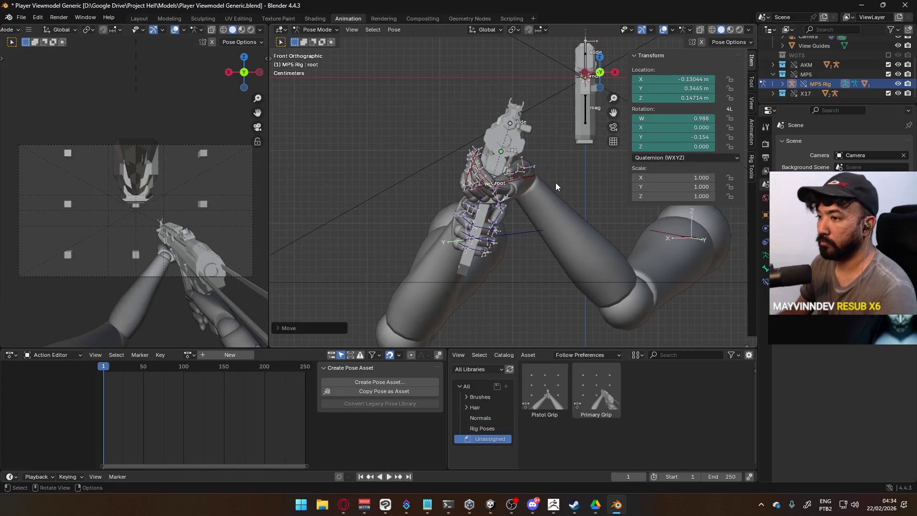
{"action": "key", "text": "KP_3"}
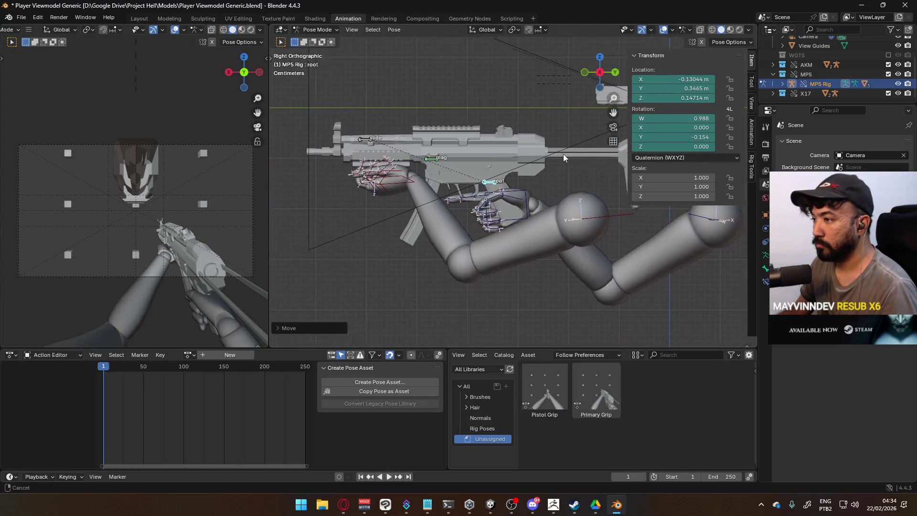
{"action": "key", "text": "g"}
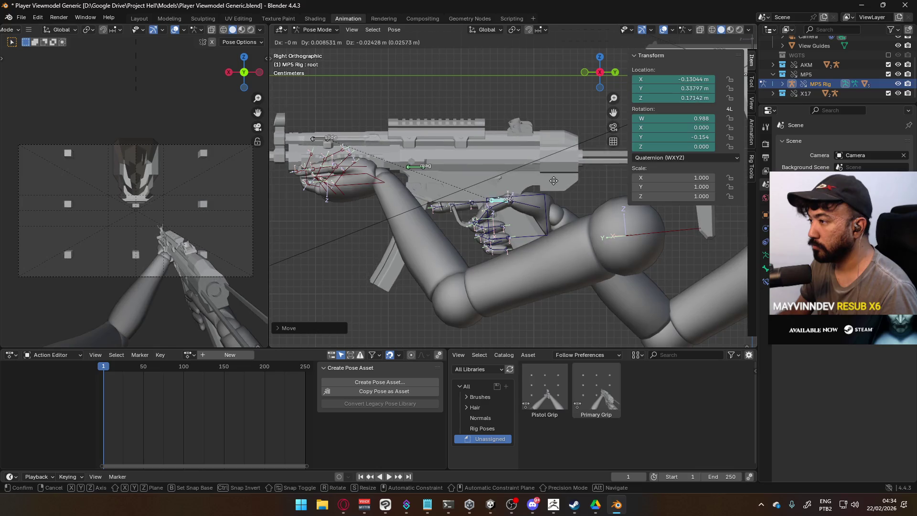
{"action": "left_click", "coordinate": [551, 180]}
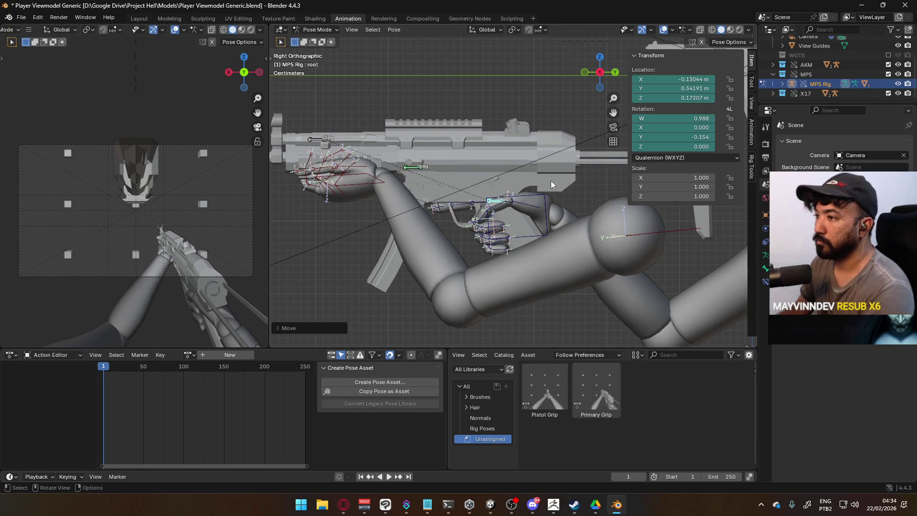
{"action": "key", "text": "KP_1"}
{"action": "key", "text": "r"}
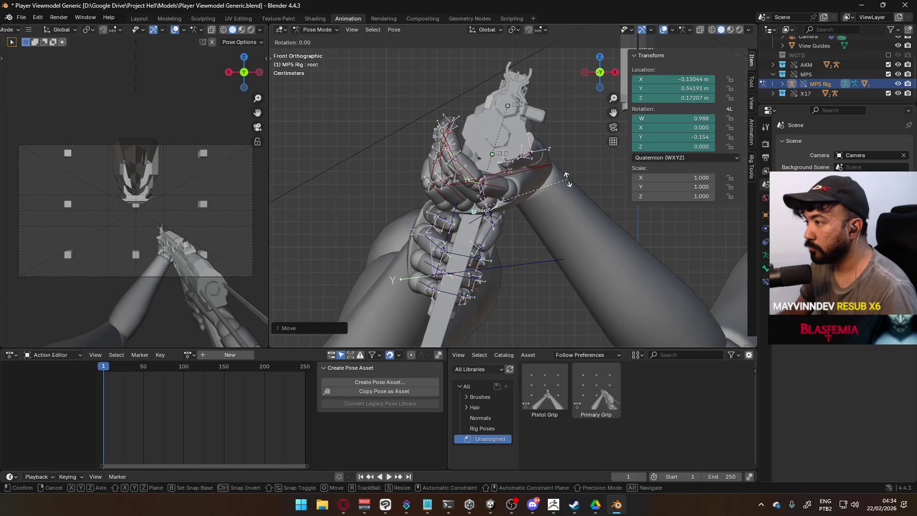
{"action": "left_click", "coordinate": [565, 172]}
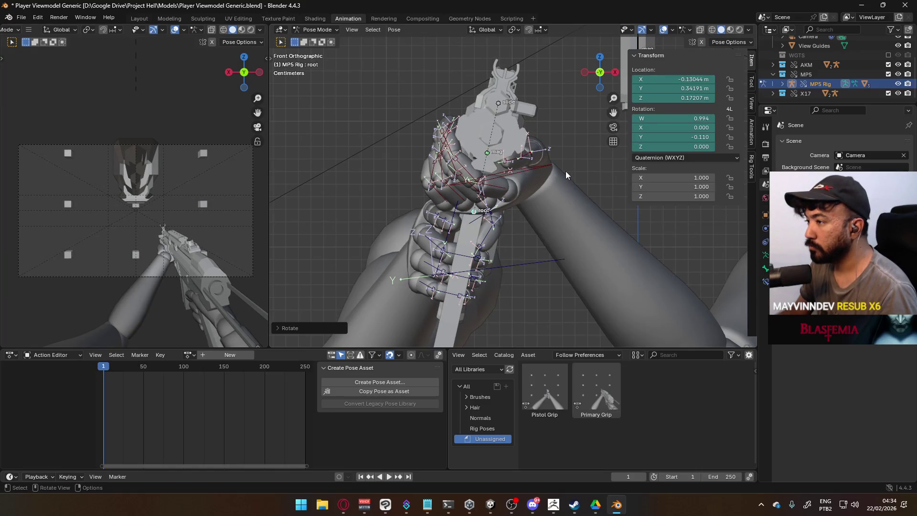
{"action": "mouse_move", "coordinate": [572, 171]}
{"action": "middle_mouse_down"}
{"action": "mouse_move", "coordinate": [557, 188]}
{"action": "mouse_move", "coordinate": [395, 211]}
{"action": "mouse_move", "coordinate": [401, 197]}
{"action": "middle_mouse_up"}
Step: Lower the MP5 root along its local Z axis, then select the HandIK.R bone
{"action": "key", "text": "g"}
{"action": "key", "text": "z"}
{"action": "key", "text": "z"}
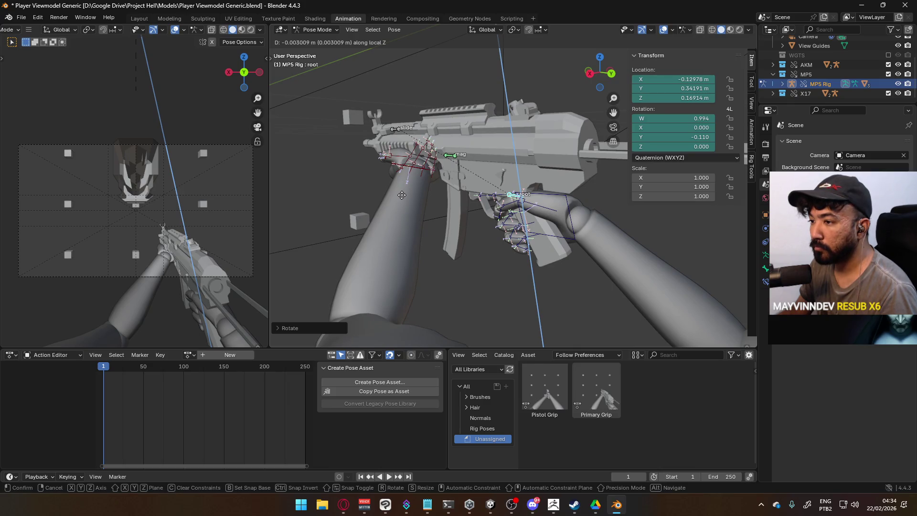
{"action": "left_click", "coordinate": [403, 196]}
{"action": "mouse_move", "coordinate": [413, 196]}
{"action": "middle_mouse_down"}
{"action": "mouse_move", "coordinate": [559, 201]}
{"action": "mouse_move", "coordinate": [554, 186]}
{"action": "mouse_move", "coordinate": [487, 151]}
{"action": "mouse_move", "coordinate": [504, 144]}
{"action": "mouse_move", "coordinate": [518, 184]}
{"action": "middle_mouse_up"}
{"action": "scroll", "coordinate": [554, 186], "scroll_direction": "down", "scroll_amount": 4}
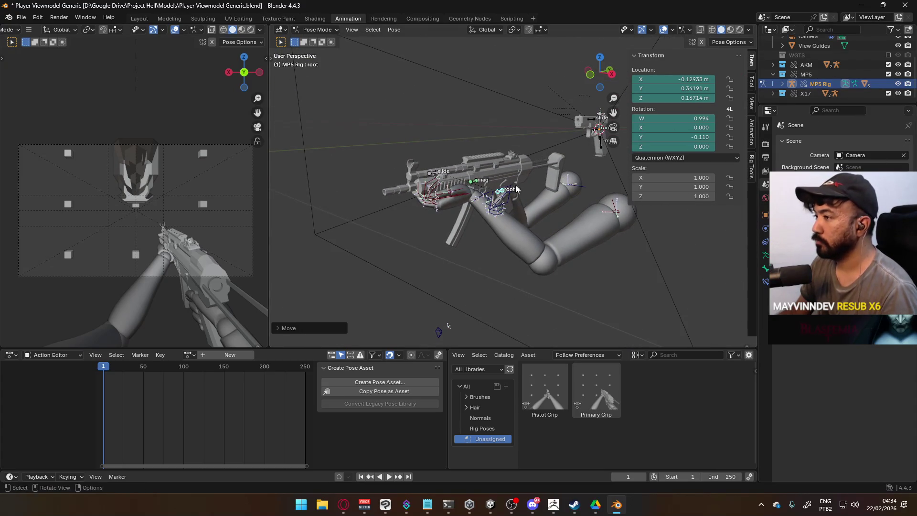
{"action": "left_click", "coordinate": [497, 202]}
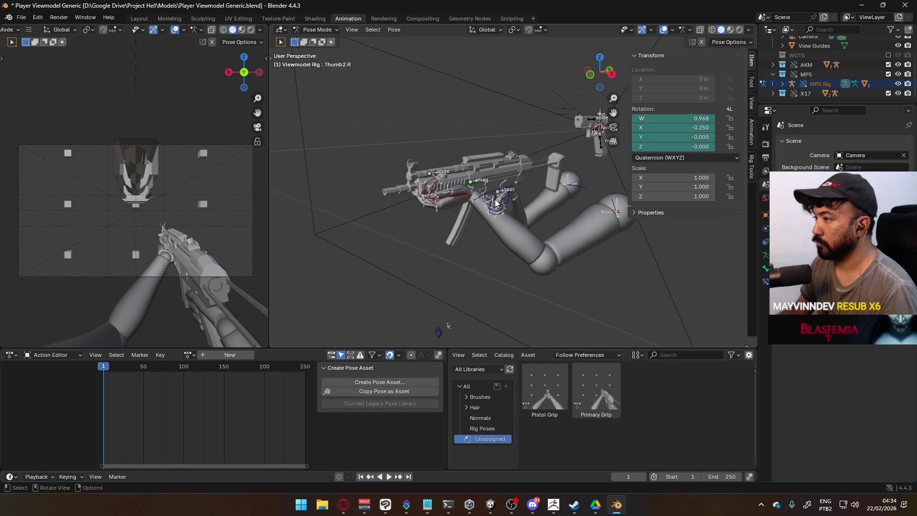
Step: Set HandIK.R's Child Of constraint target object so the right hand follows the MP5
{"action": "left_click", "coordinate": [767, 281]}
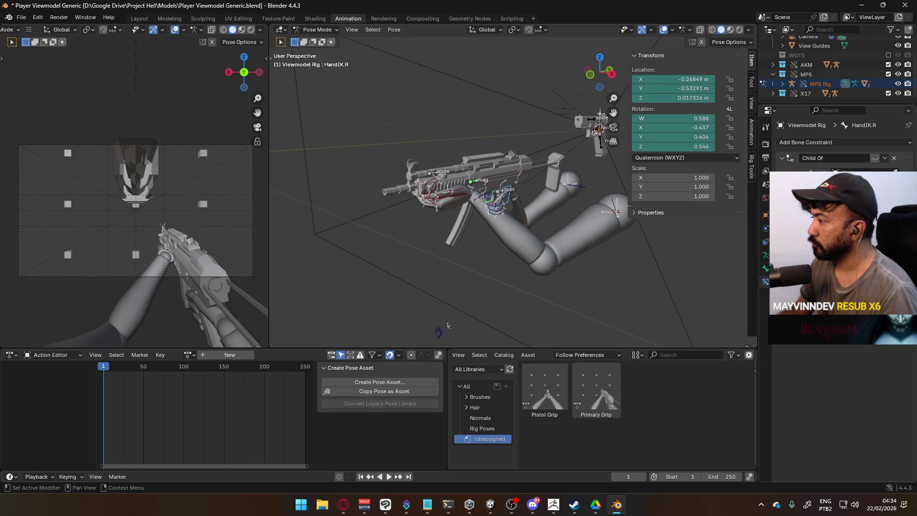
{"action": "left_click", "coordinate": [895, 188]}
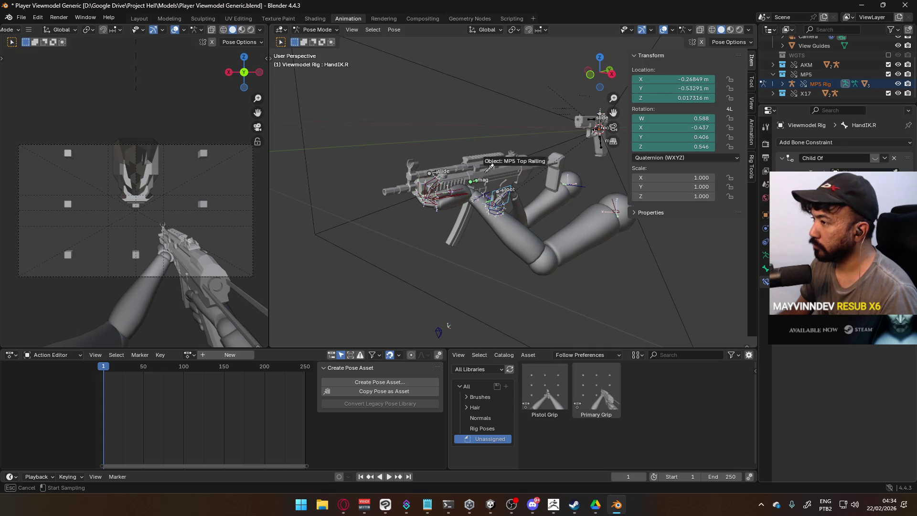
{"action": "left_click", "coordinate": [502, 192]}
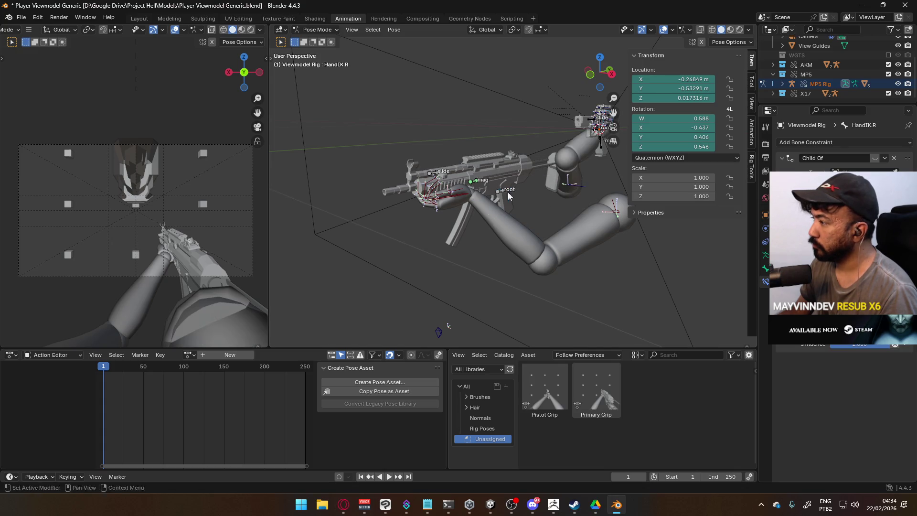
{"action": "left_click", "coordinate": [835, 201]}
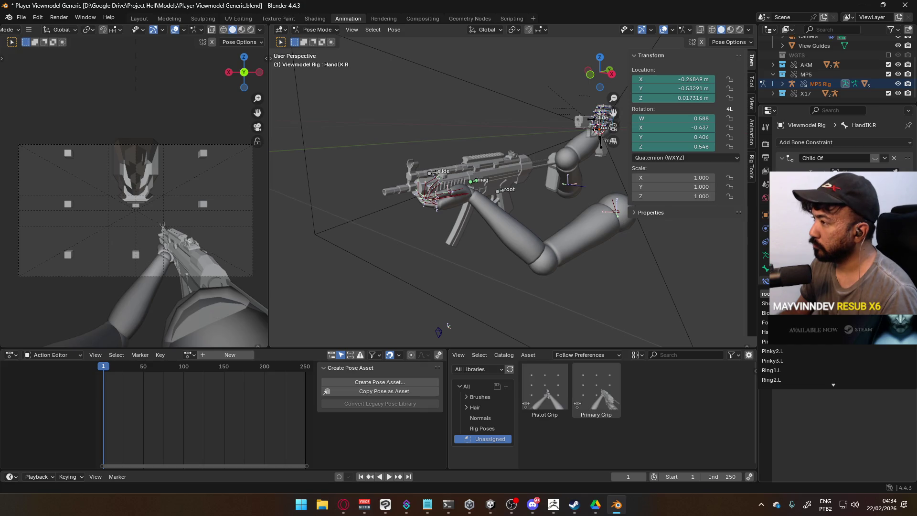
{"action": "key", "text": "Return"}
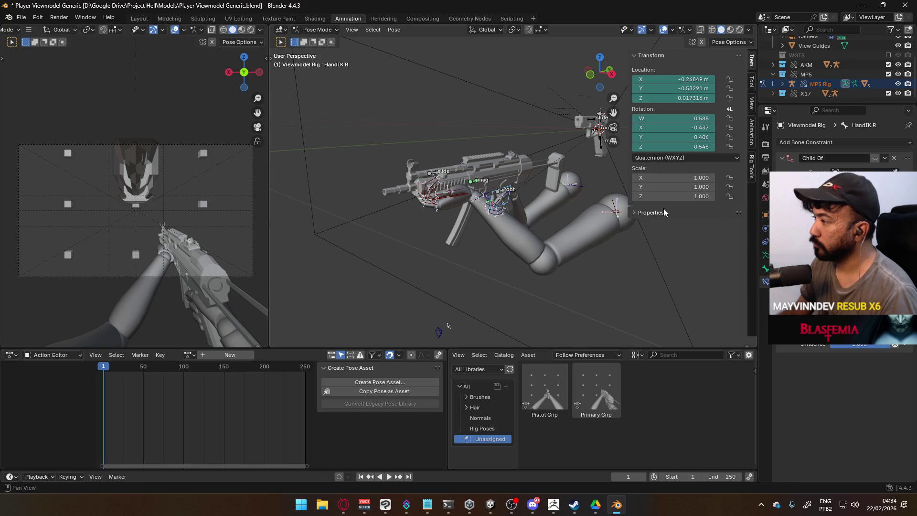
{"action": "mouse_move", "coordinate": [574, 196]}
{"action": "middle_mouse_down"}
{"action": "mouse_move", "coordinate": [571, 173]}
{"action": "mouse_move", "coordinate": [610, 130]}
{"action": "mouse_move", "coordinate": [645, 130]}
{"action": "middle_mouse_up"}
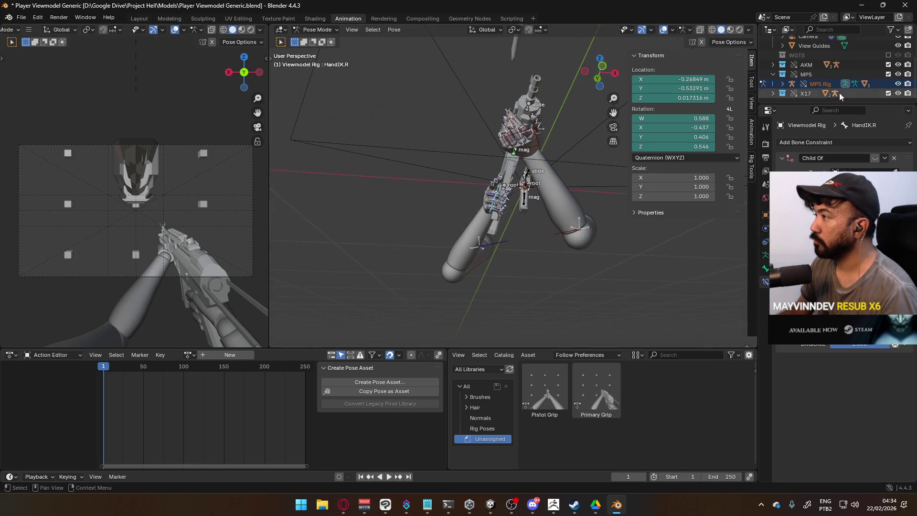
{"action": "left_click", "coordinate": [784, 85]}
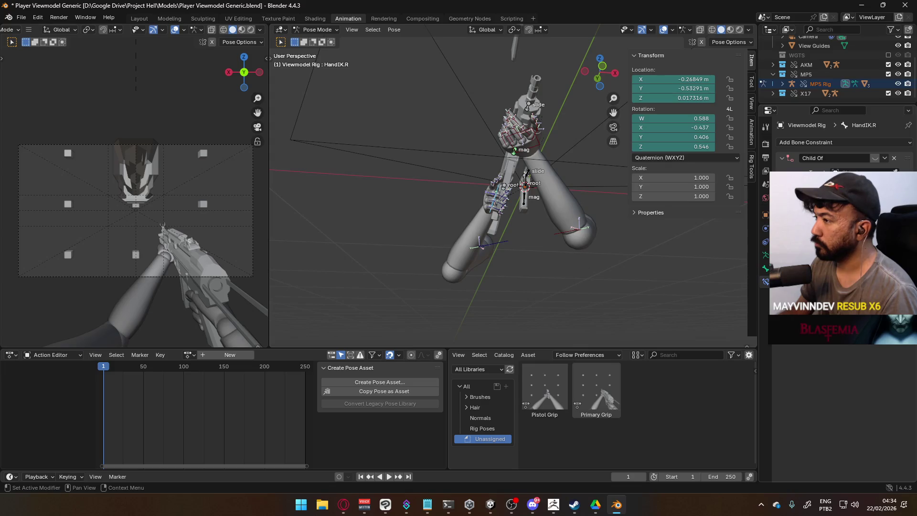
{"action": "left_click", "coordinate": [846, 174]}
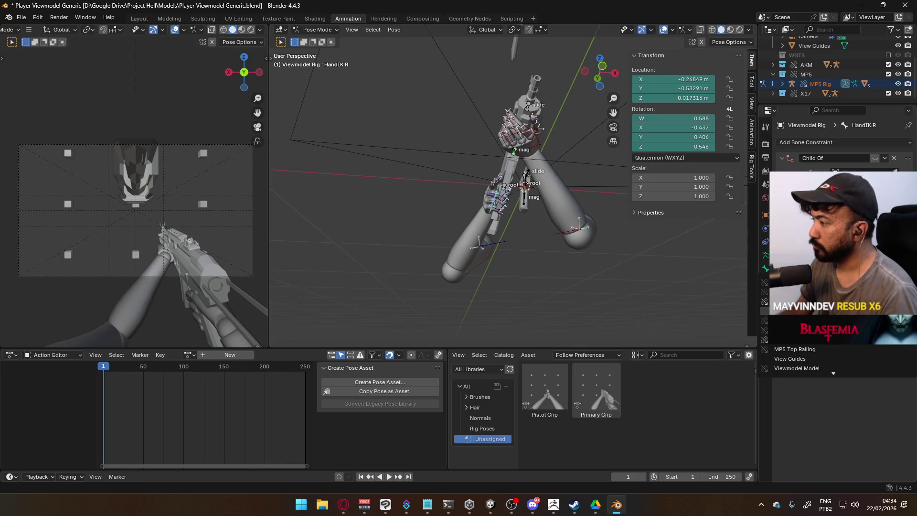
{"action": "left_click", "coordinate": [796, 349]}
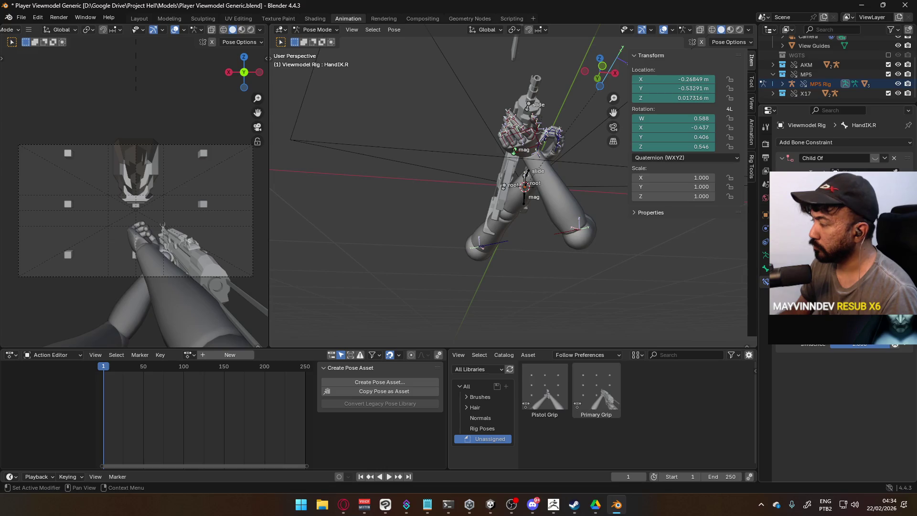
Step: Select the MP5 root bone and shift it along the global X axis
{"action": "mouse_move", "coordinate": [615, 218]}
{"action": "middle_mouse_down"}
{"action": "mouse_move", "coordinate": [508, 271]}
{"action": "mouse_move", "coordinate": [532, 172]}
{"action": "middle_mouse_up"}
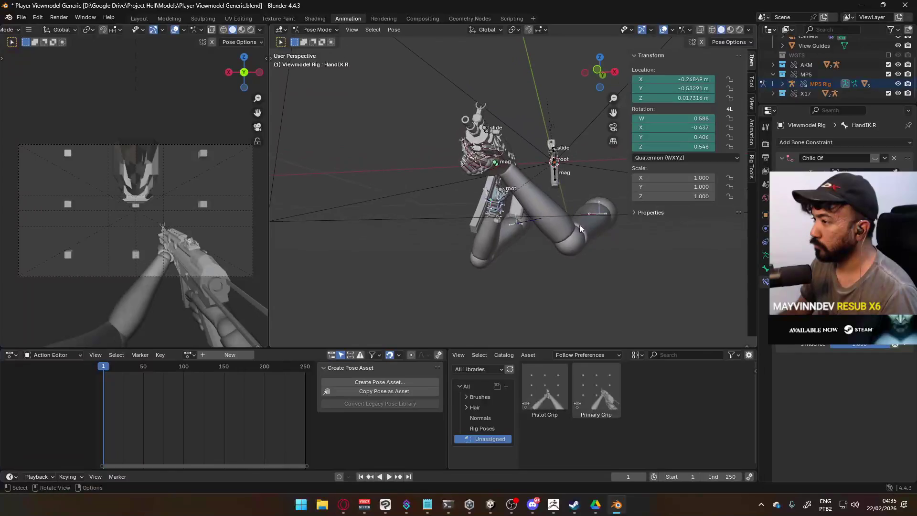
{"action": "middle_click_drag", "start_coordinate": [532, 169], "coordinate": [524, 158]}
{"action": "left_click", "coordinate": [503, 169]}
{"action": "key", "text": "g"}
{"action": "key", "text": "x"}
{"action": "left_click", "coordinate": [577, 196]}
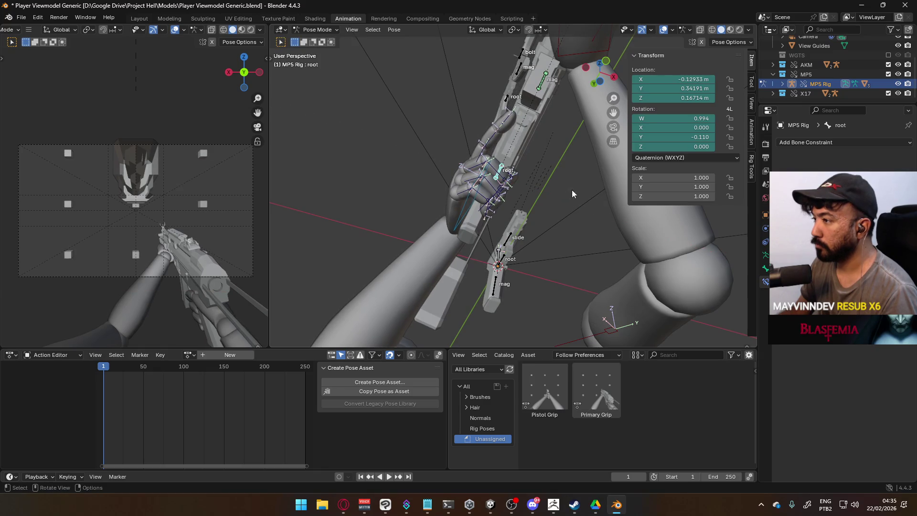
Step: Reselect the MP5 root bone and shift it further along global X
{"action": "left_click", "coordinate": [470, 204]}
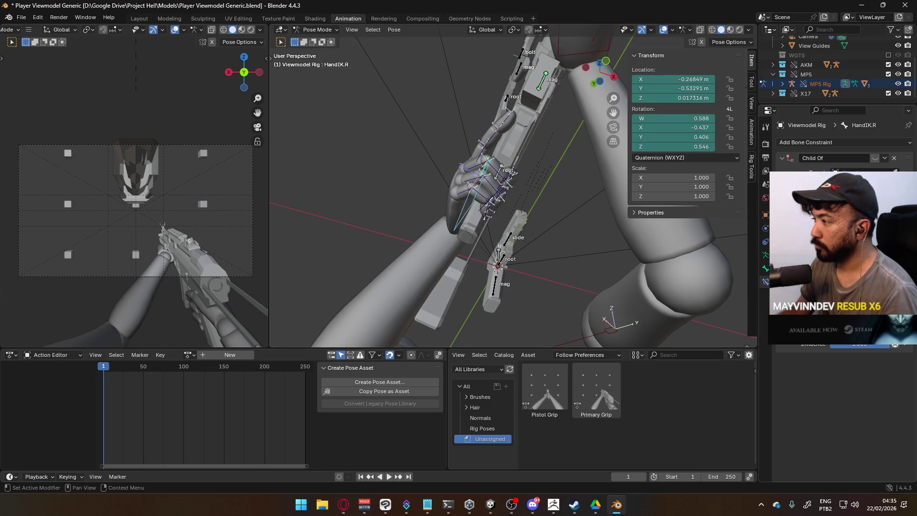
{"action": "left_click", "coordinate": [502, 175]}
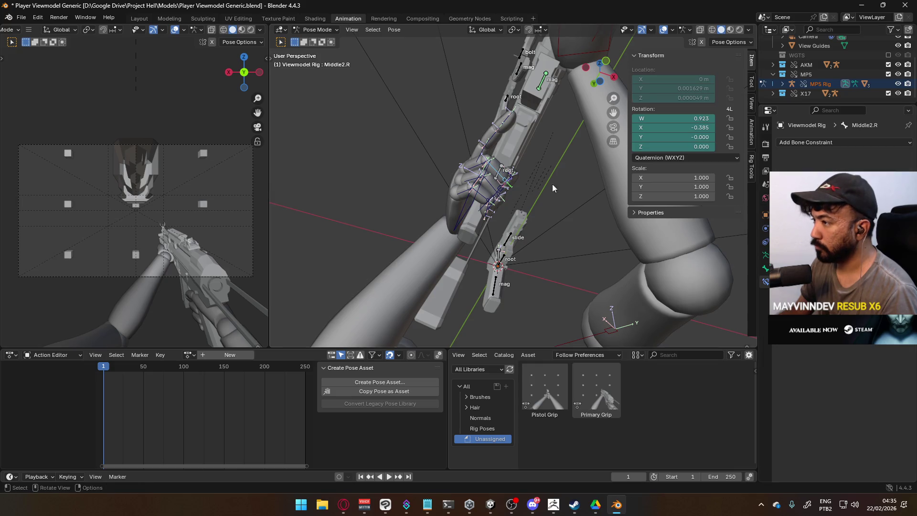
{"action": "left_click", "coordinate": [509, 165]}
{"action": "key", "text": "g"}
{"action": "key", "text": "x"}
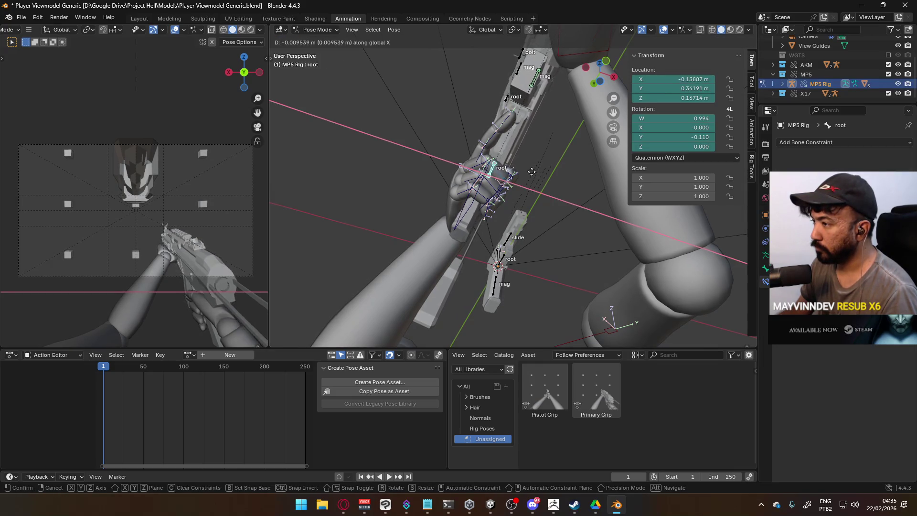
{"action": "left_click", "coordinate": [535, 171]}
Step: Move the MP5 root along global Y to seat the grip, then select HandIK.R again
{"action": "middle_click_drag", "start_coordinate": [538, 171], "coordinate": [566, 177]}
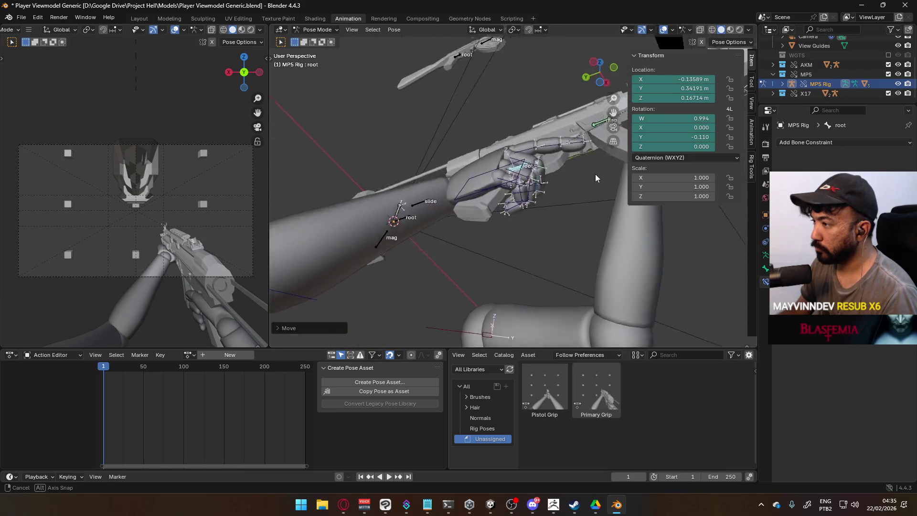
{"action": "key", "text": "g"}
{"action": "key", "text": "y"}
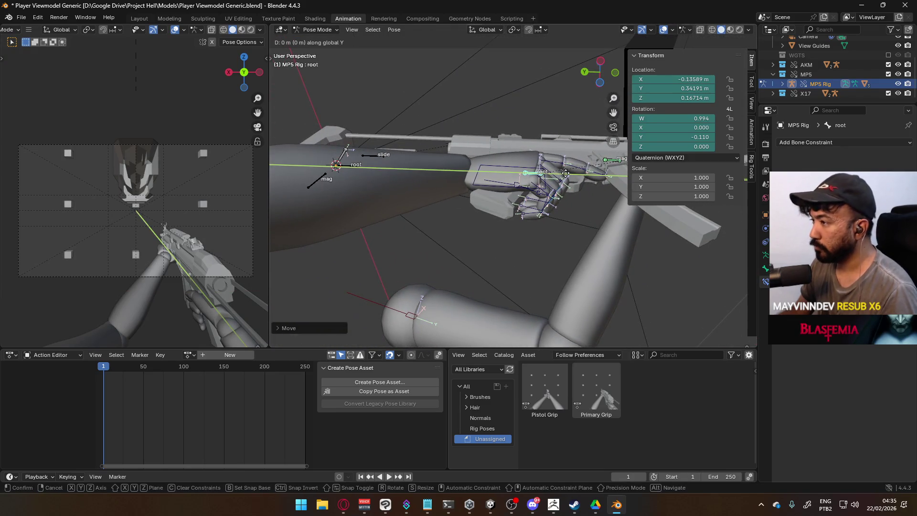
{"action": "left_click", "coordinate": [580, 171]}
{"action": "mouse_move", "coordinate": [575, 179]}
{"action": "middle_mouse_down"}
{"action": "mouse_move", "coordinate": [426, 189]}
{"action": "mouse_move", "coordinate": [477, 195]}
{"action": "middle_mouse_up"}
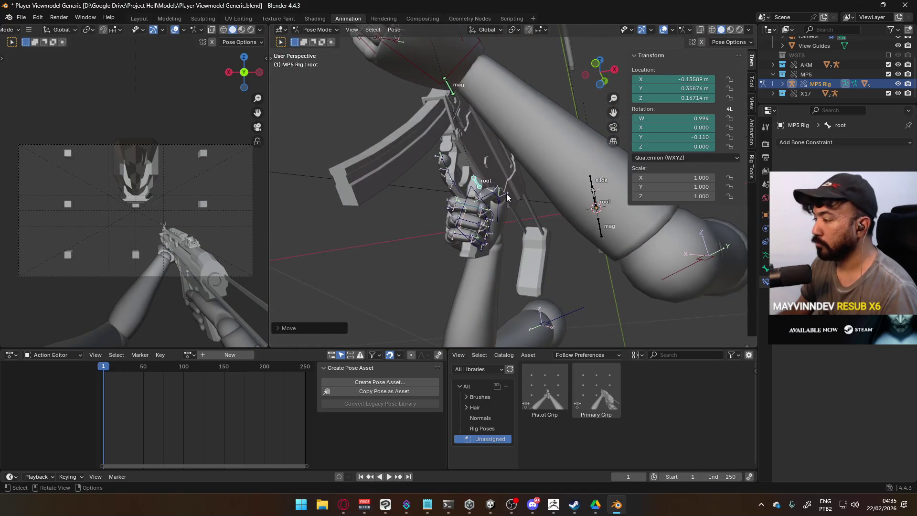
{"action": "left_click", "coordinate": [471, 201]}
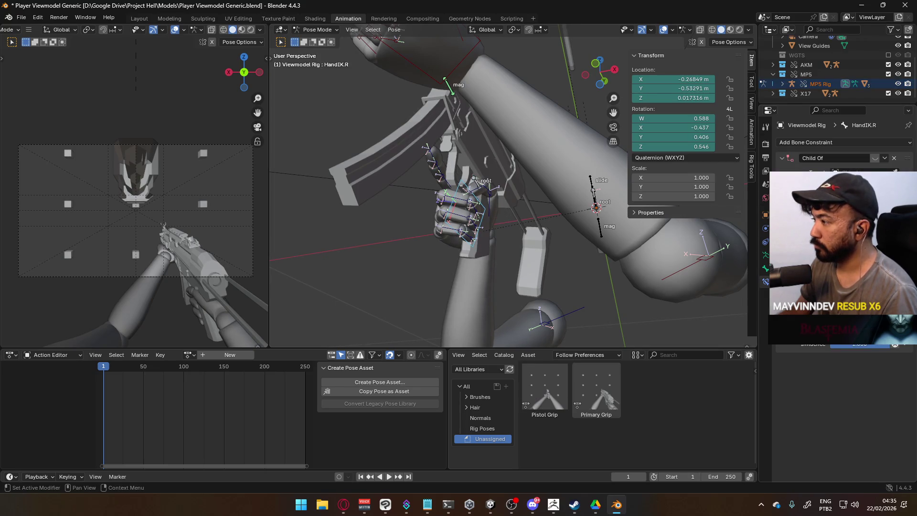
{"action": "mouse_move", "coordinate": [485, 202]}
{"action": "middle_mouse_down"}
{"action": "mouse_move", "coordinate": [583, 148]}
{"action": "mouse_move", "coordinate": [584, 191]}
{"action": "mouse_move", "coordinate": [612, 244]}
{"action": "mouse_move", "coordinate": [579, 255]}
{"action": "mouse_move", "coordinate": [609, 259]}
{"action": "middle_mouse_up"}
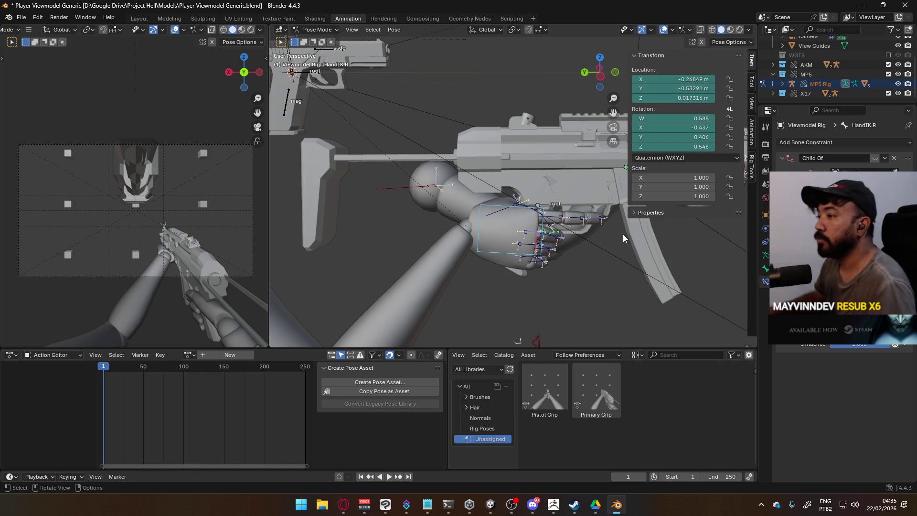
{"action": "scroll", "coordinate": [587, 219], "scroll_direction": "down", "scroll_amount": 4}
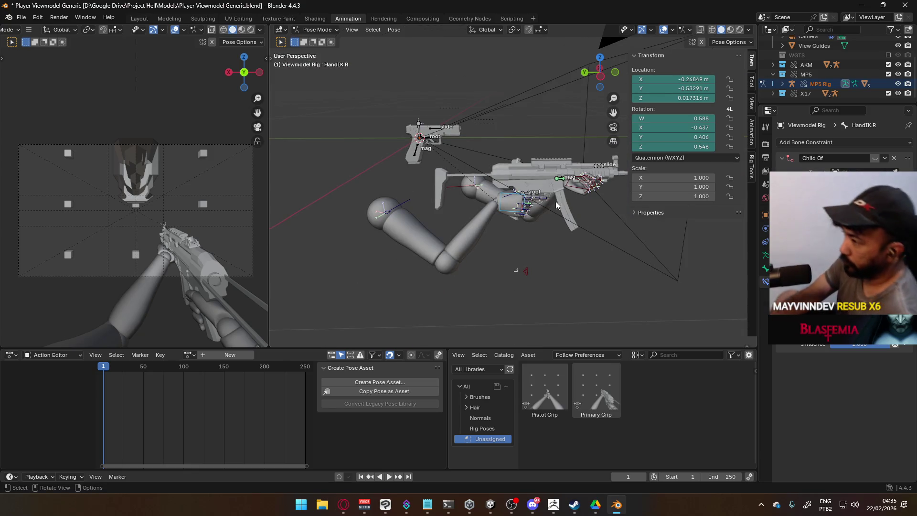
Step: With HandIK.L selected, apply the Pistol Grip pose asset to the left hand
{"action": "left_click", "coordinate": [569, 188]}
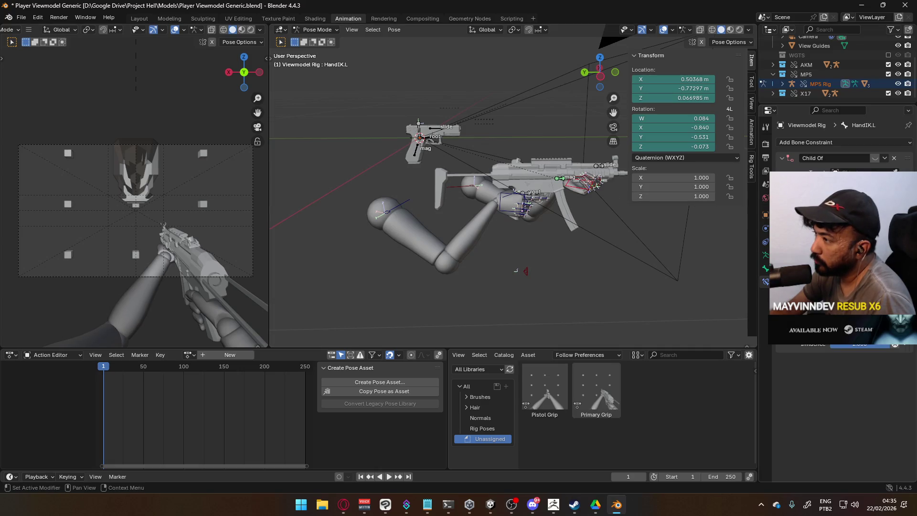
{"action": "mouse_move", "coordinate": [451, 224]}
{"action": "middle_mouse_down"}
{"action": "mouse_move", "coordinate": [635, 193]}
{"action": "mouse_move", "coordinate": [509, 218]}
{"action": "middle_mouse_up"}
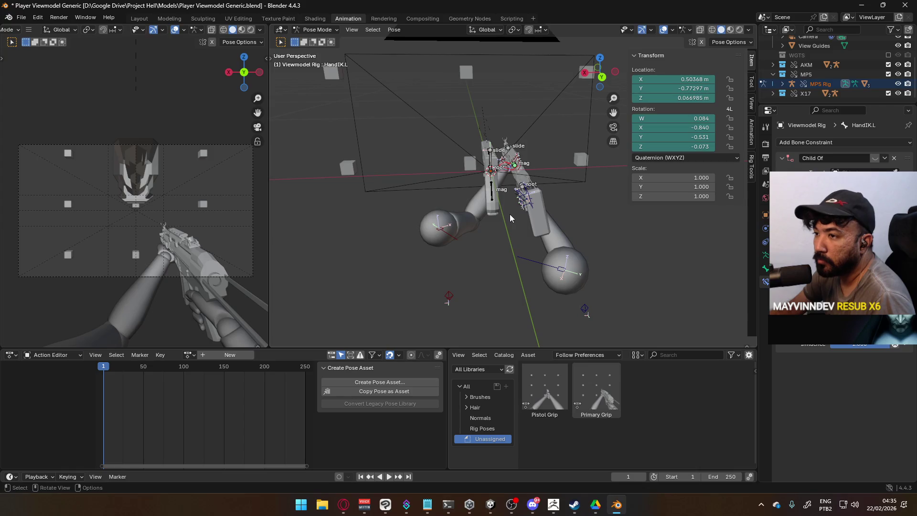
{"action": "mouse_move", "coordinate": [510, 214]}
{"action": "middle_mouse_down"}
{"action": "mouse_move", "coordinate": [591, 244]}
{"action": "mouse_move", "coordinate": [560, 243]}
{"action": "middle_mouse_up"}
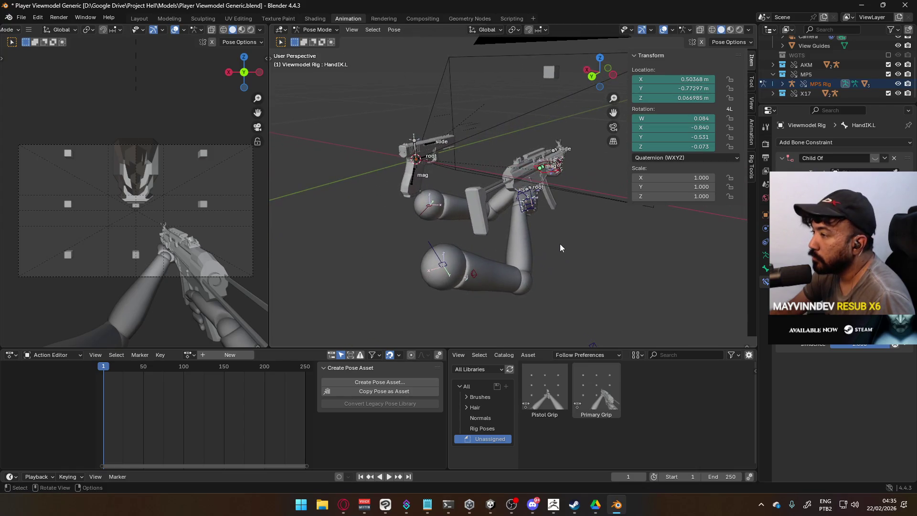
{"action": "double_click", "coordinate": [536, 374]}
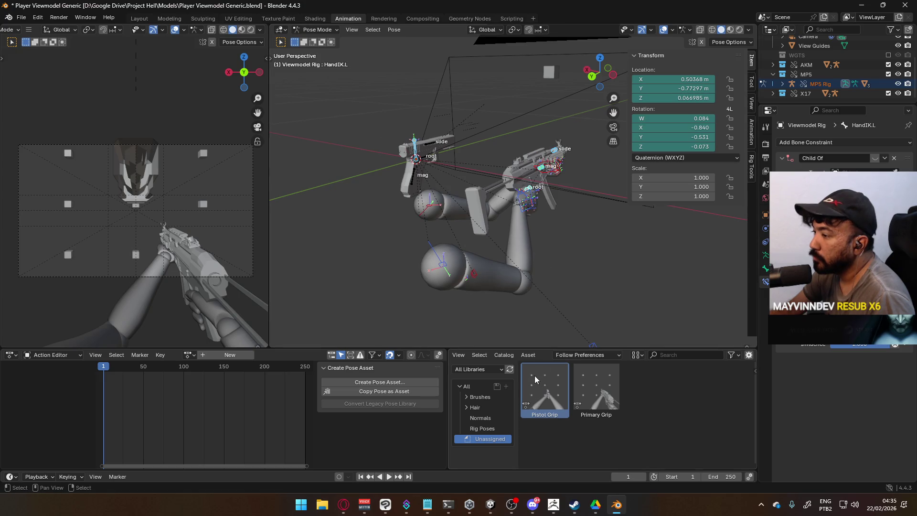
{"action": "double_click", "coordinate": [535, 376]}
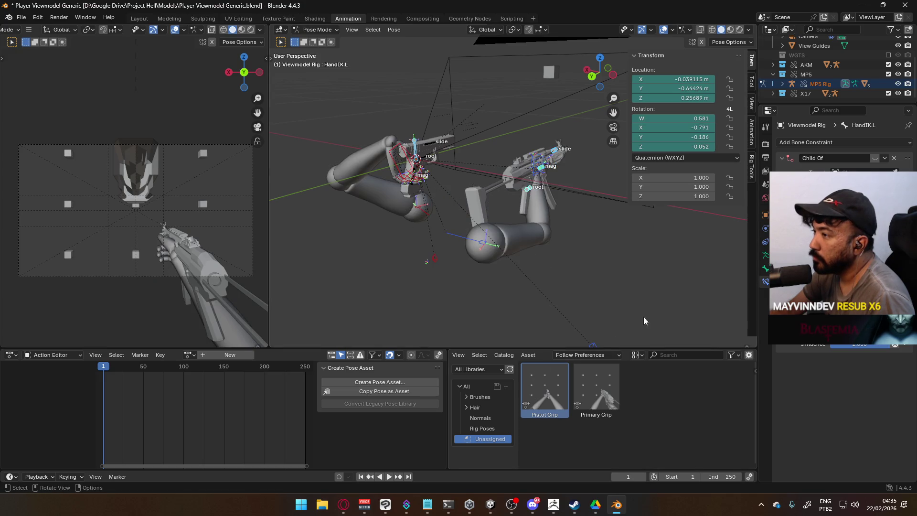
Step: Deselect the gun bones and return the rig to Object Mode
{"action": "left_click", "coordinate": [415, 172]}
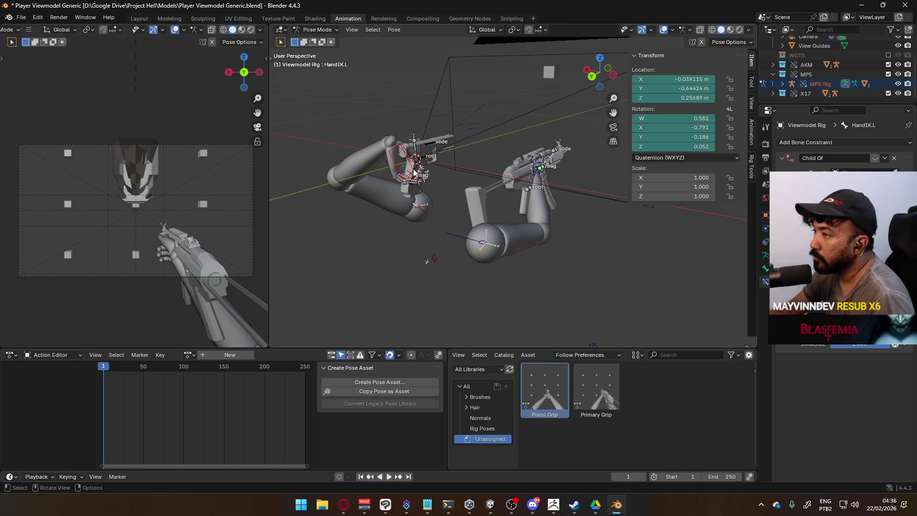
{"action": "left_click", "coordinate": [417, 173]}
{"action": "left_click", "coordinate": [317, 29]}
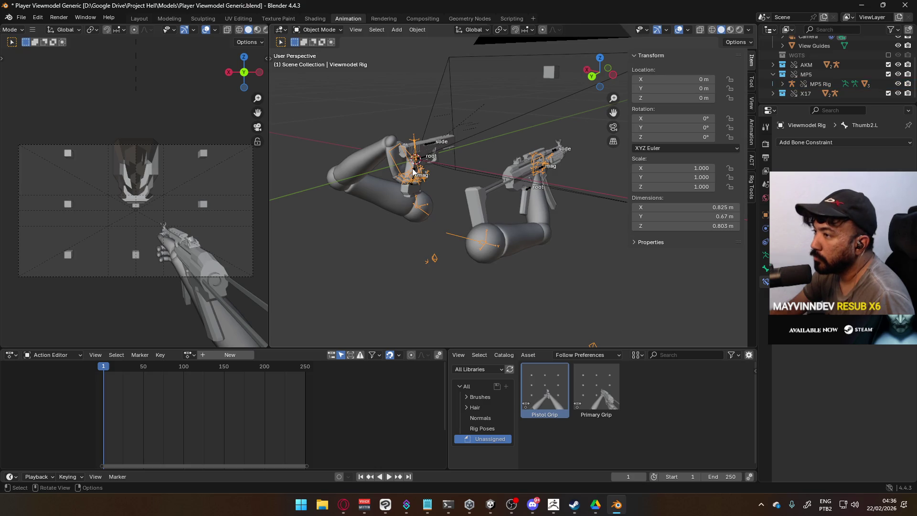
Step: Hide the MP5 collection and move the X17 rig's root bone away along Y in Pose Mode
{"action": "left_click", "coordinate": [888, 75]}
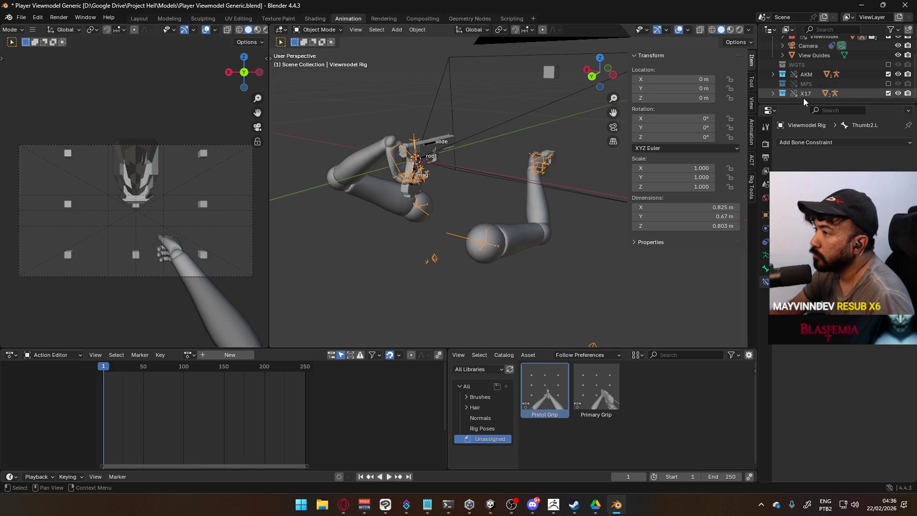
{"action": "left_click", "coordinate": [796, 96]}
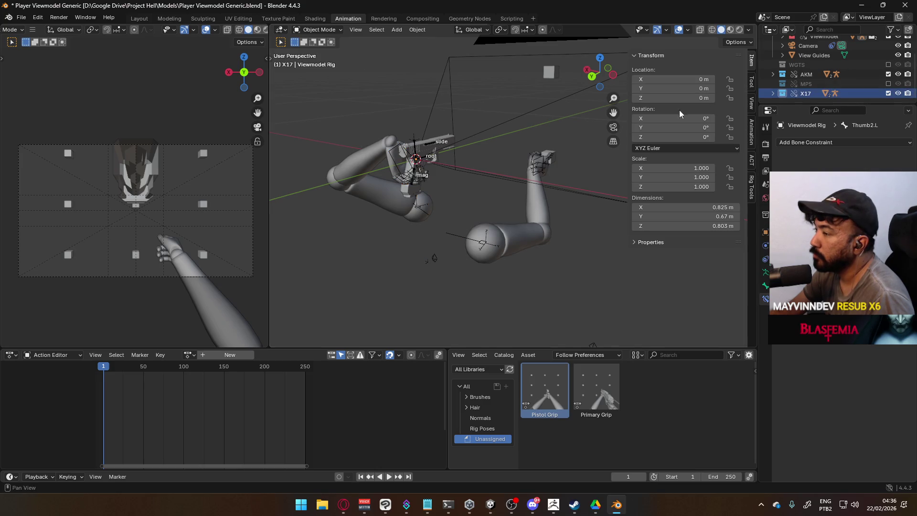
{"action": "left_click", "coordinate": [426, 150]}
{"action": "left_click", "coordinate": [316, 29]}
{"action": "left_click", "coordinate": [327, 66]}
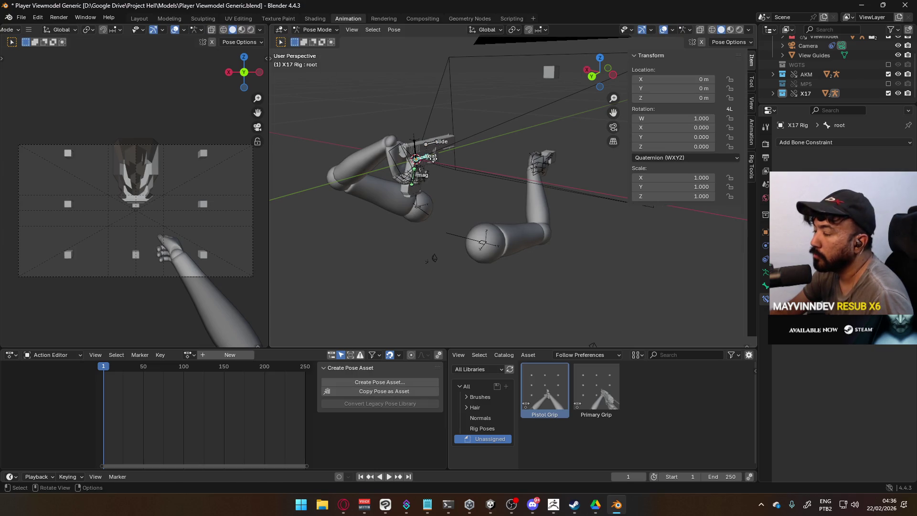
{"action": "key", "text": "g"}
{"action": "key", "text": "y"}
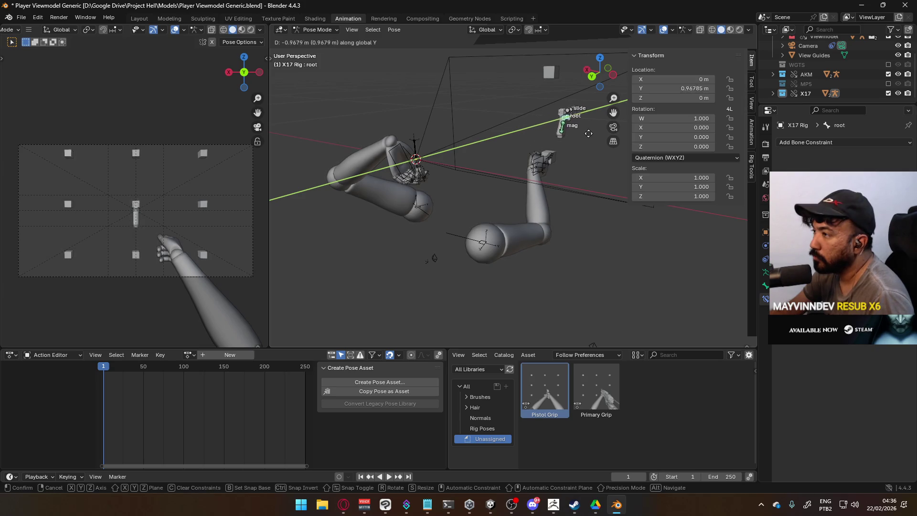
{"action": "left_click", "coordinate": [548, 143]}
Step: Put the arms rig back into Pose Mode and select HandIK.R
{"action": "left_click", "coordinate": [316, 29]}
{"action": "left_click", "coordinate": [334, 33]}
{"action": "left_click", "coordinate": [330, 63]}
{"action": "left_click", "coordinate": [543, 162]}
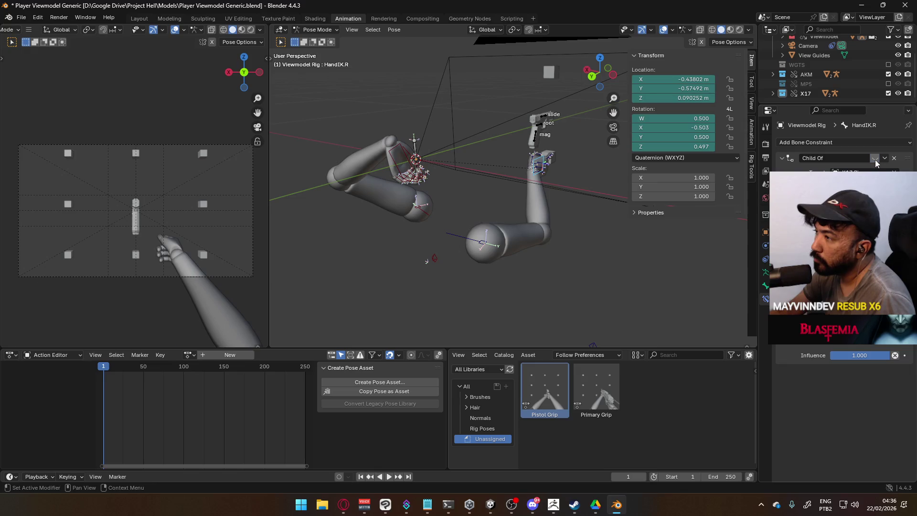
Step: Toggle HandIK.R's Child Of off, then enable HandIK.L's Child Of constraint so the left hand follows the pistol
{"action": "left_click", "coordinate": [875, 159]}
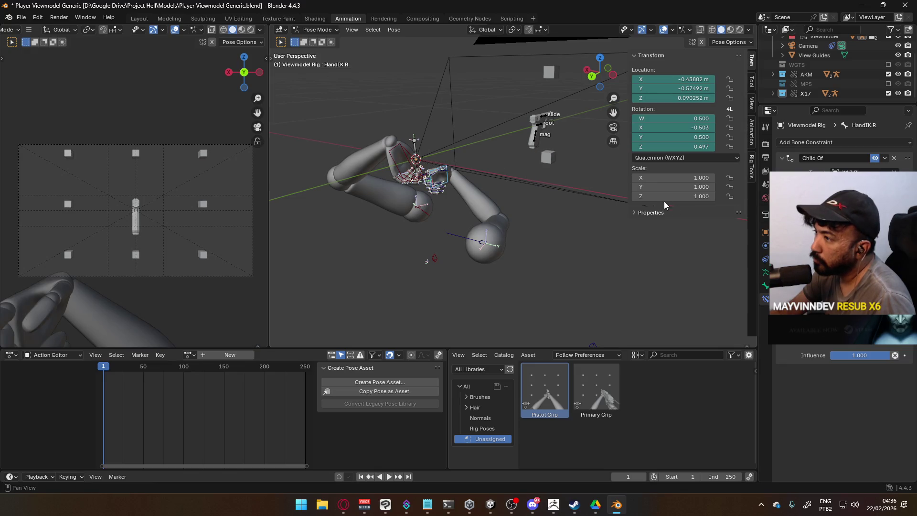
{"action": "left_click", "coordinate": [876, 159]}
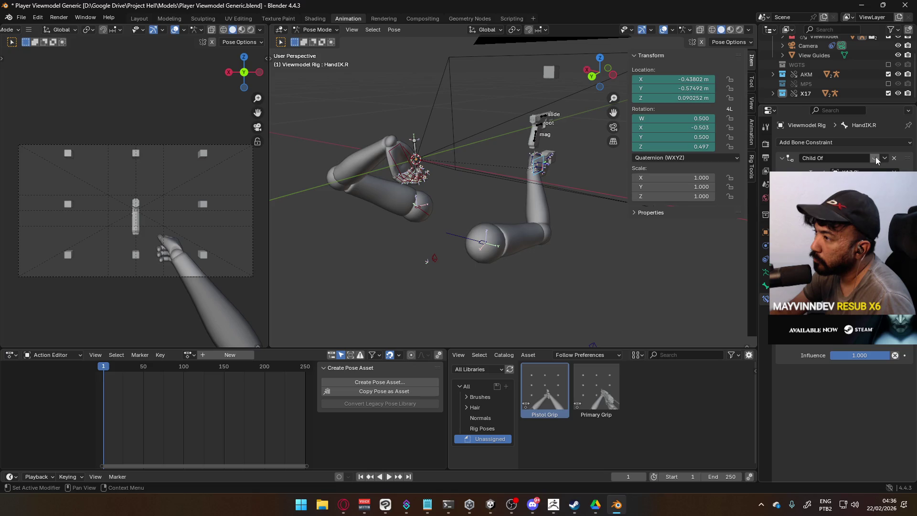
{"action": "left_click", "coordinate": [406, 157]}
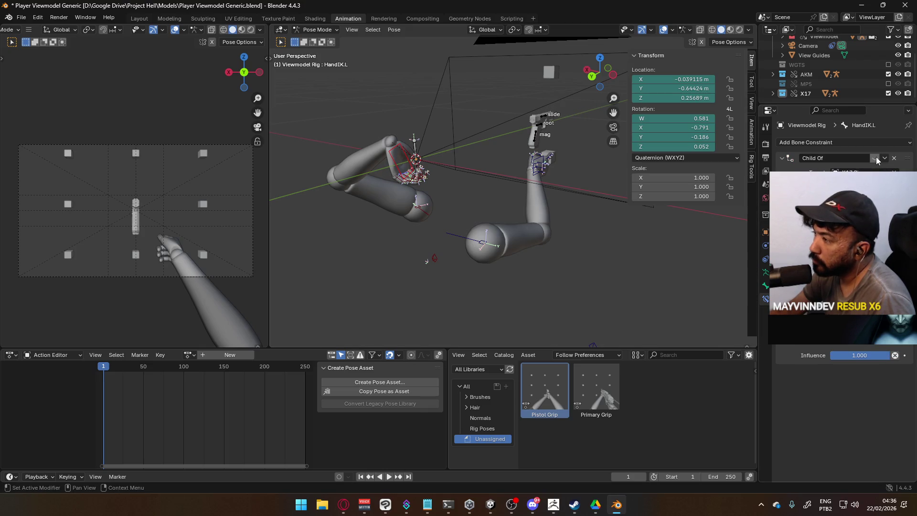
{"action": "left_click", "coordinate": [875, 158]}
{"action": "mouse_move", "coordinate": [566, 136]}
{"action": "middle_mouse_down"}
{"action": "mouse_move", "coordinate": [497, 149]}
{"action": "mouse_move", "coordinate": [445, 129]}
{"action": "mouse_move", "coordinate": [385, 134]}
{"action": "mouse_move", "coordinate": [421, 142]}
{"action": "middle_mouse_up"}
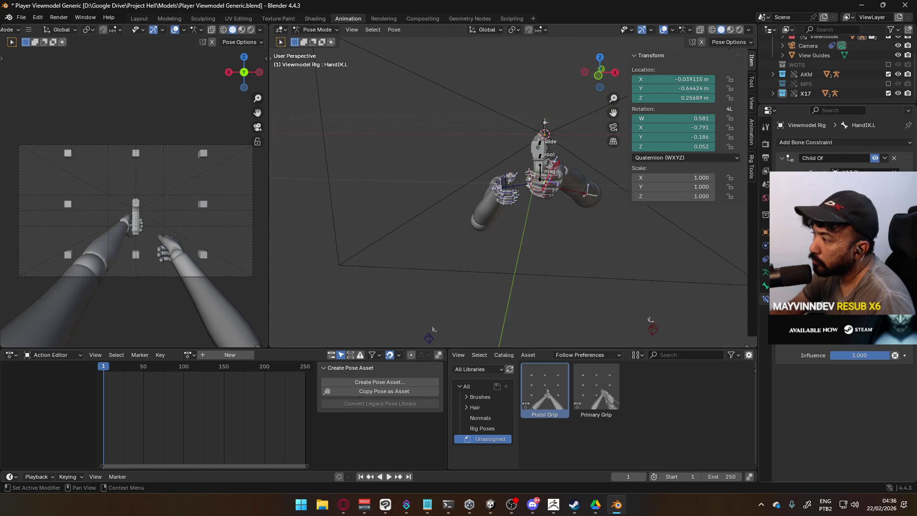
{"action": "left_click", "coordinate": [834, 158]}
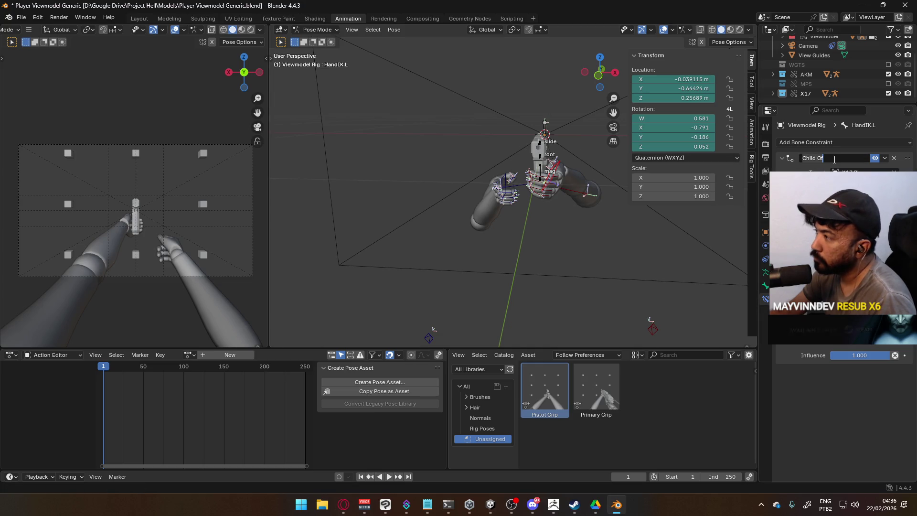
{"action": "type", "text": "X16"}
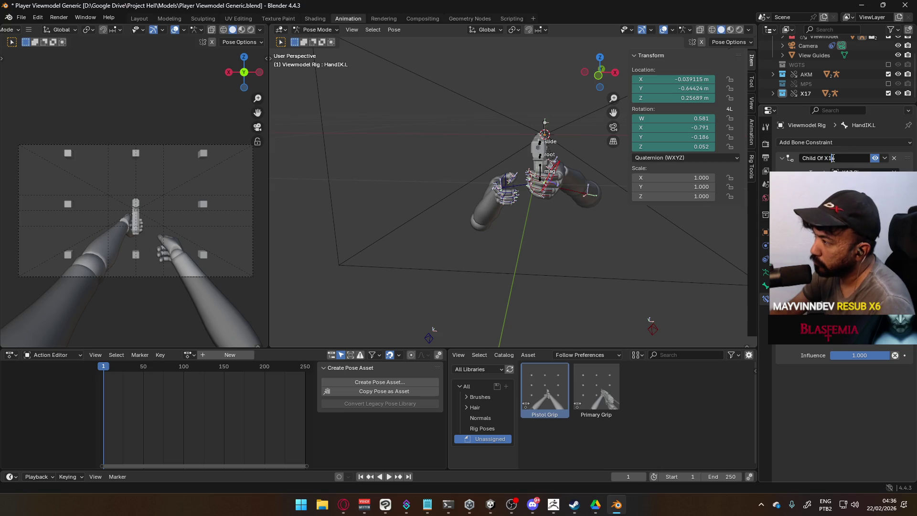
{"action": "type", "text": "7"}
Step: Confirm the constraint name 'Child Of X17' and orbit around the hand and pistol
{"action": "key", "text": "Return"}
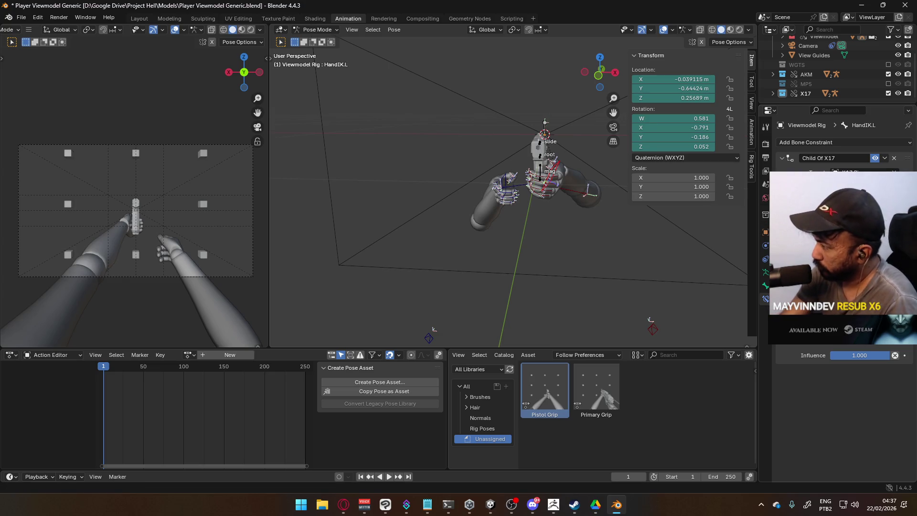
{"action": "scroll", "coordinate": [591, 229], "scroll_direction": "up", "scroll_amount": 3}
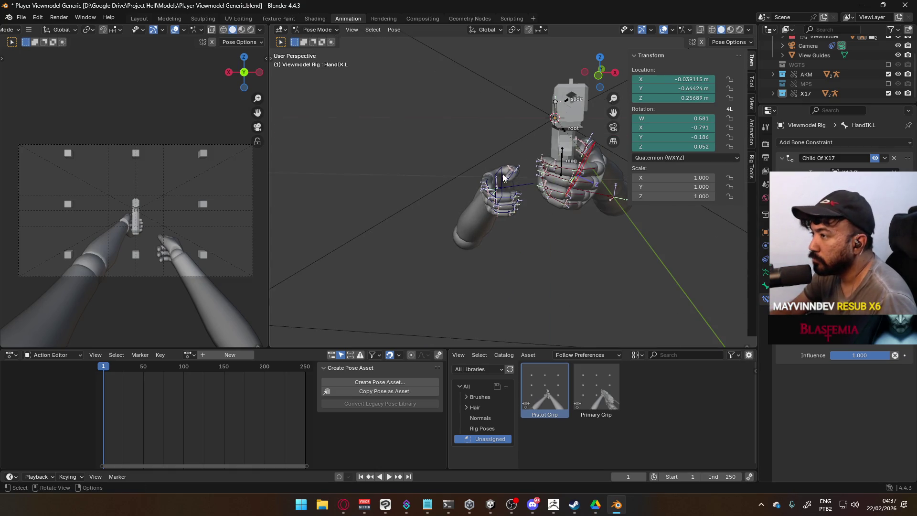
{"action": "middle_click_drag", "start_coordinate": [503, 178], "coordinate": [447, 197]}
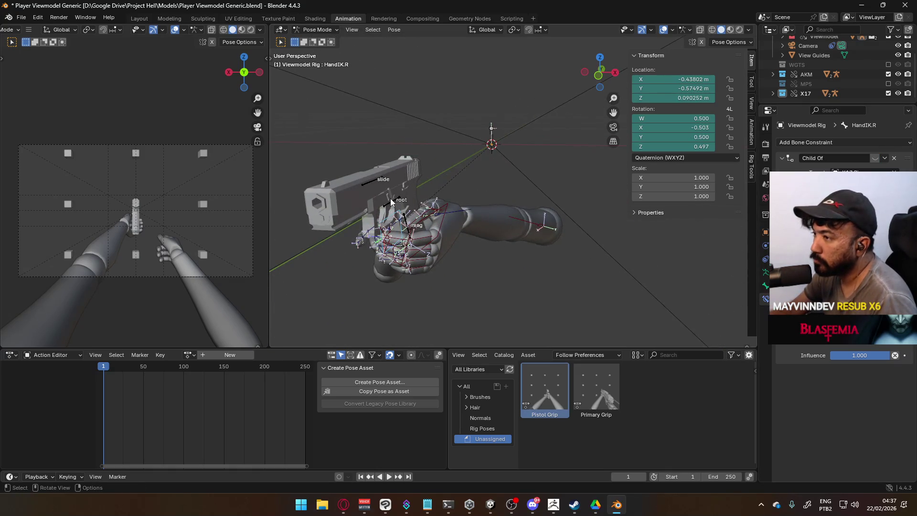
Step: Put the X17 rig in Pose Mode and move its root bone along Y, Z and X toward the hand
{"action": "left_click", "coordinate": [318, 30]}
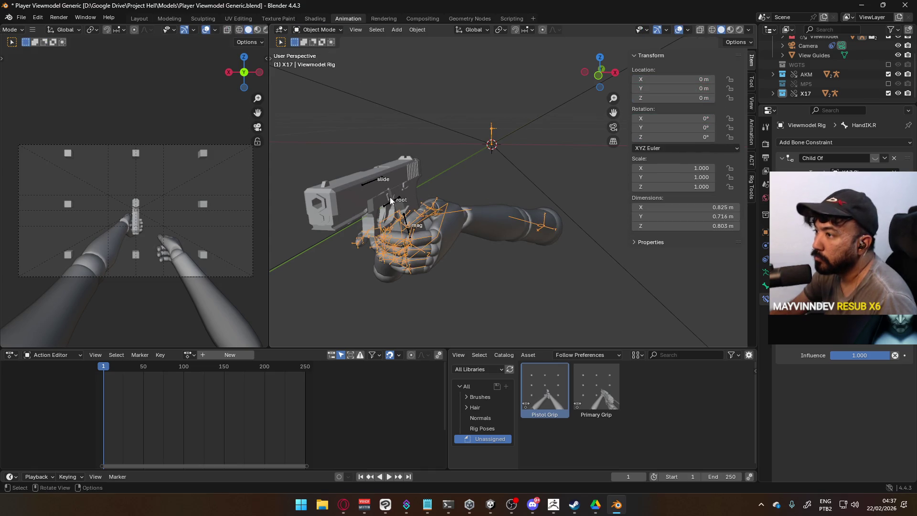
{"action": "left_click", "coordinate": [319, 30]}
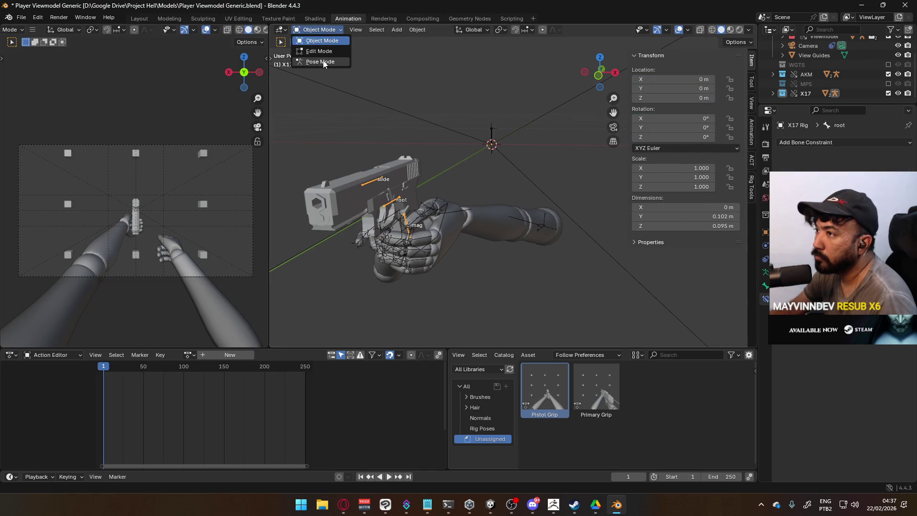
{"action": "left_click", "coordinate": [318, 61]}
{"action": "key", "text": "g"}
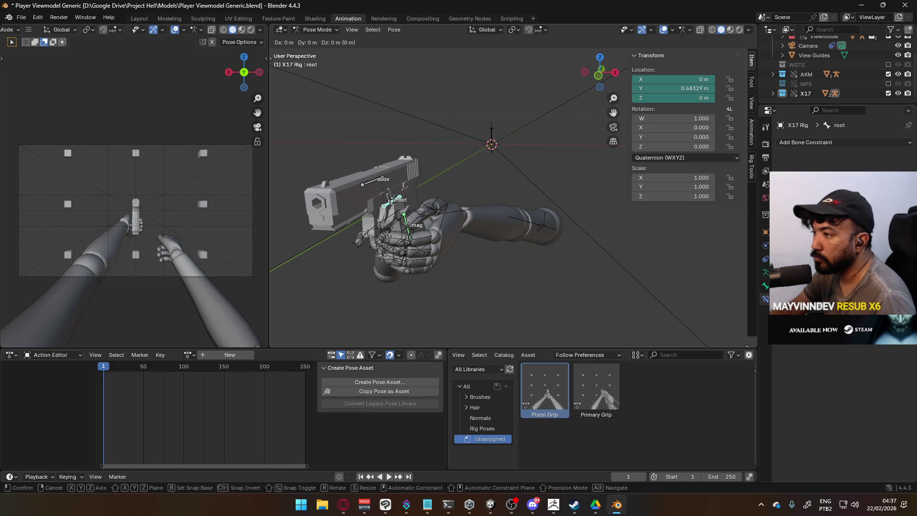
{"action": "key", "text": "y"}
{"action": "left_click", "coordinate": [431, 194]}
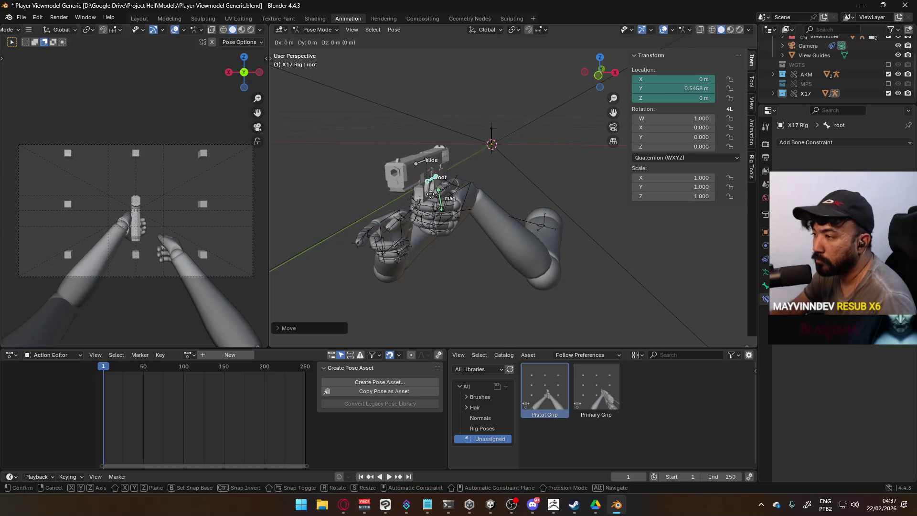
{"action": "key", "text": "g"}
{"action": "key", "text": "z"}
{"action": "left_click", "coordinate": [421, 252]}
{"action": "middle_click_drag", "start_coordinate": [421, 252], "coordinate": [392, 215]}
{"action": "key", "text": "g"}
{"action": "key", "text": "x"}
{"action": "left_click", "coordinate": [392, 225]}
{"action": "scroll", "coordinate": [398, 202], "scroll_direction": "up", "scroll_amount": 3}
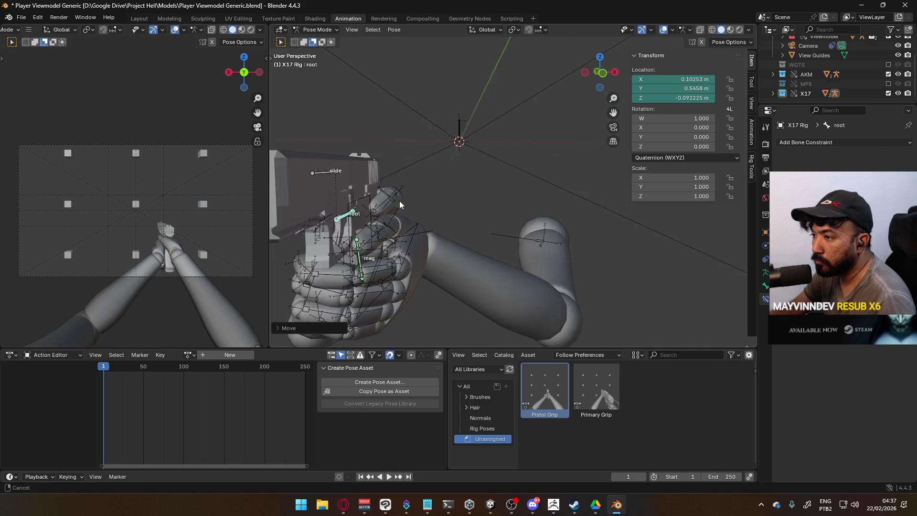
{"action": "scroll", "coordinate": [444, 182], "scroll_direction": "up", "scroll_amount": 4}
Step: Lower the pistol root further along Z in two passes, checking the grip from new angles
{"action": "mouse_move", "coordinate": [467, 177]}
{"action": "middle_mouse_down"}
{"action": "mouse_move", "coordinate": [571, 216]}
{"action": "mouse_move", "coordinate": [574, 188]}
{"action": "middle_mouse_up"}
{"action": "key", "text": "g"}
{"action": "key", "text": "y"}
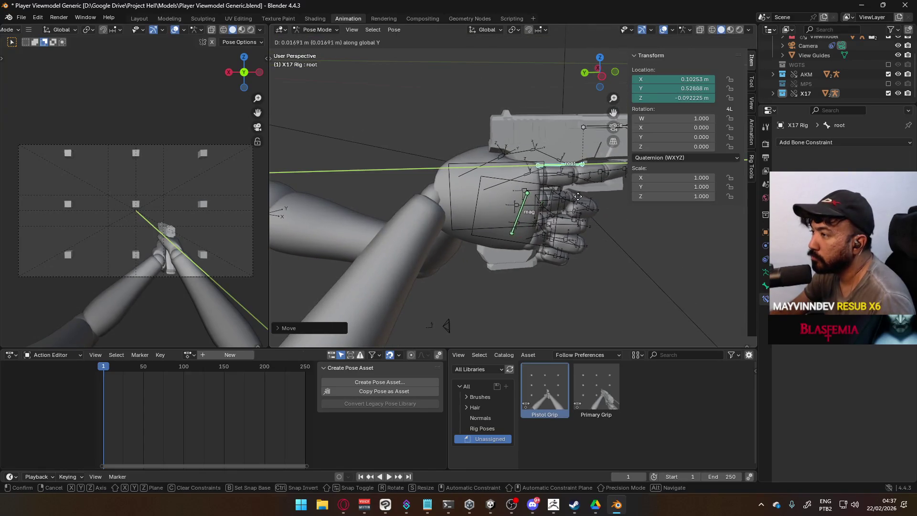
{"action": "key", "text": "y"}
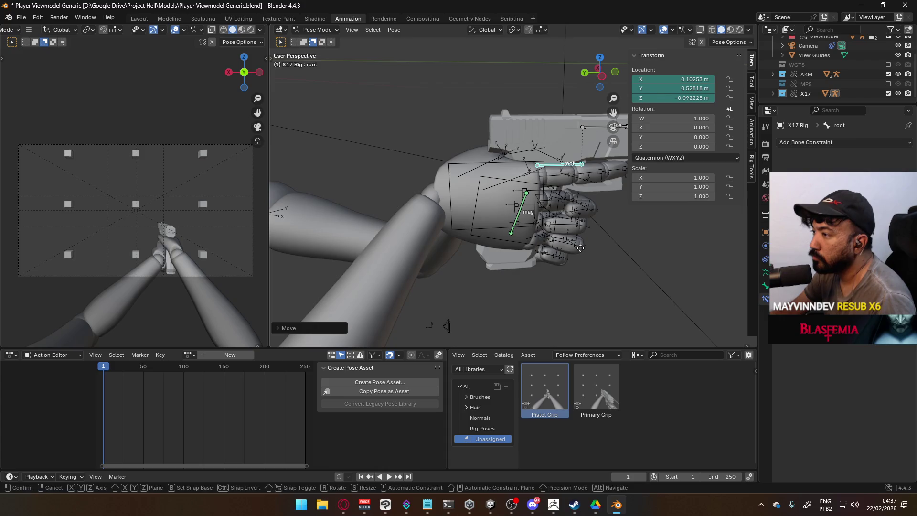
{"action": "key", "text": "z"}
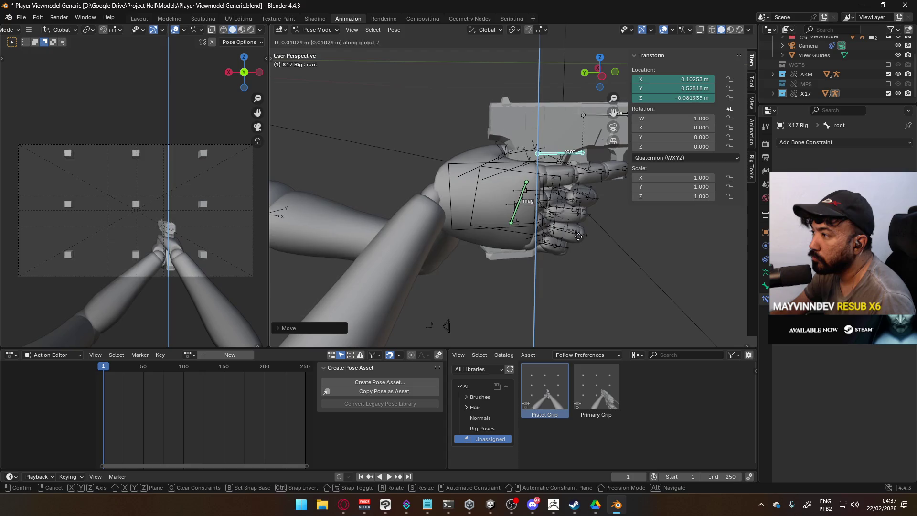
{"action": "left_click", "coordinate": [578, 244]}
{"action": "middle_click_drag", "start_coordinate": [579, 240], "coordinate": [535, 227]}
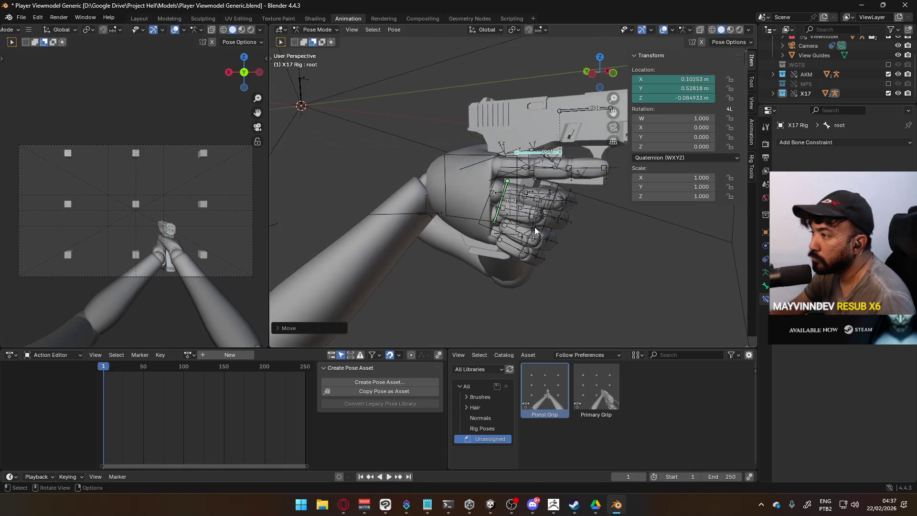
{"action": "key", "text": "g"}
{"action": "key", "text": "z"}
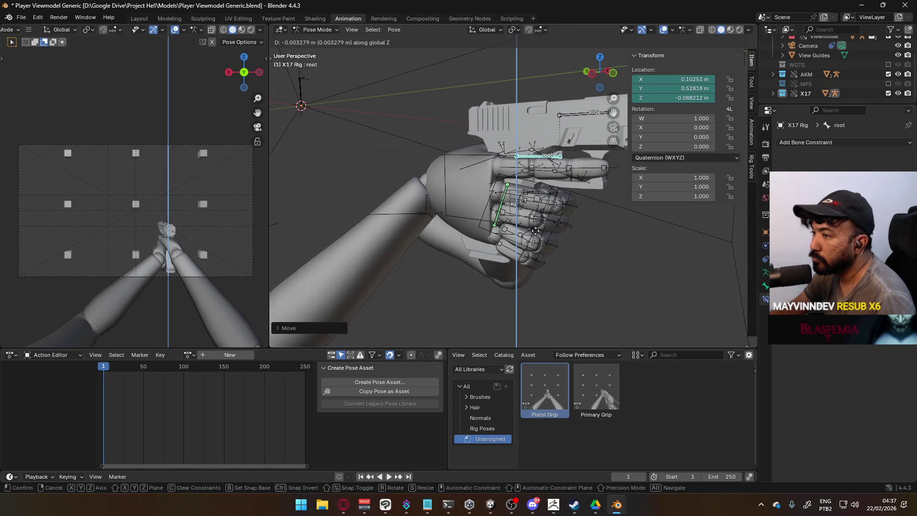
{"action": "left_click", "coordinate": [539, 236]}
{"action": "mouse_move", "coordinate": [539, 236]}
{"action": "middle_mouse_down"}
{"action": "mouse_move", "coordinate": [554, 243]}
{"action": "mouse_move", "coordinate": [504, 229]}
{"action": "mouse_move", "coordinate": [690, 244]}
{"action": "mouse_move", "coordinate": [529, 242]}
{"action": "mouse_move", "coordinate": [661, 220]}
{"action": "mouse_move", "coordinate": [519, 234]}
{"action": "mouse_move", "coordinate": [475, 207]}
{"action": "mouse_move", "coordinate": [586, 155]}
{"action": "middle_mouse_up"}
Step: Make a final free move of the pistol root so the grip sits snugly in the hand
{"action": "left_click", "coordinate": [335, 30]}
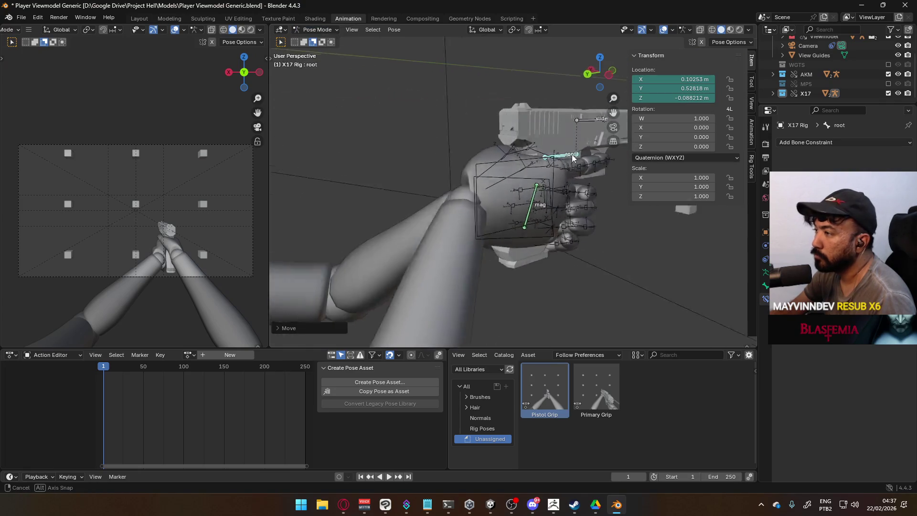
{"action": "key", "text": "g"}
{"action": "left_click", "coordinate": [543, 163]}
Step: Switch to the arms rig in Pose Mode and enable HandIK.R's Child Of constraint
{"action": "left_click", "coordinate": [319, 29]}
{"action": "left_click", "coordinate": [545, 194]}
{"action": "left_click", "coordinate": [315, 30]}
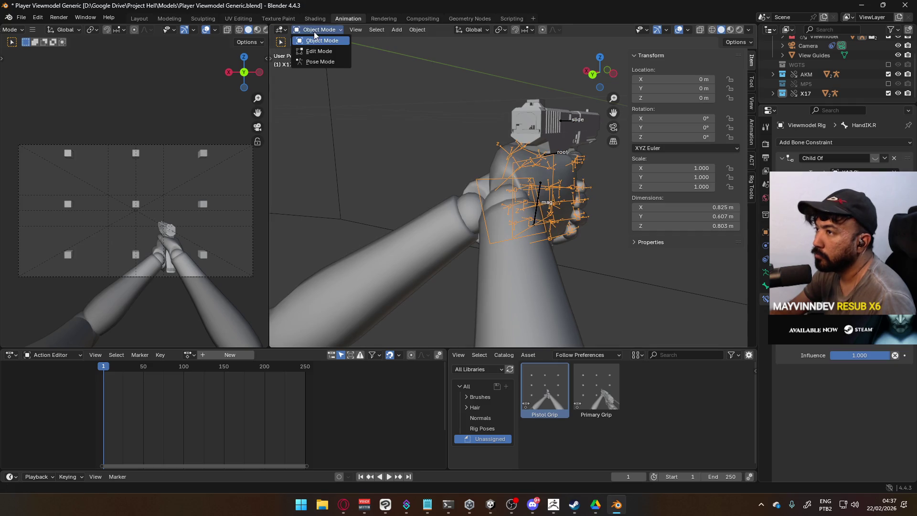
{"action": "left_click", "coordinate": [321, 62]}
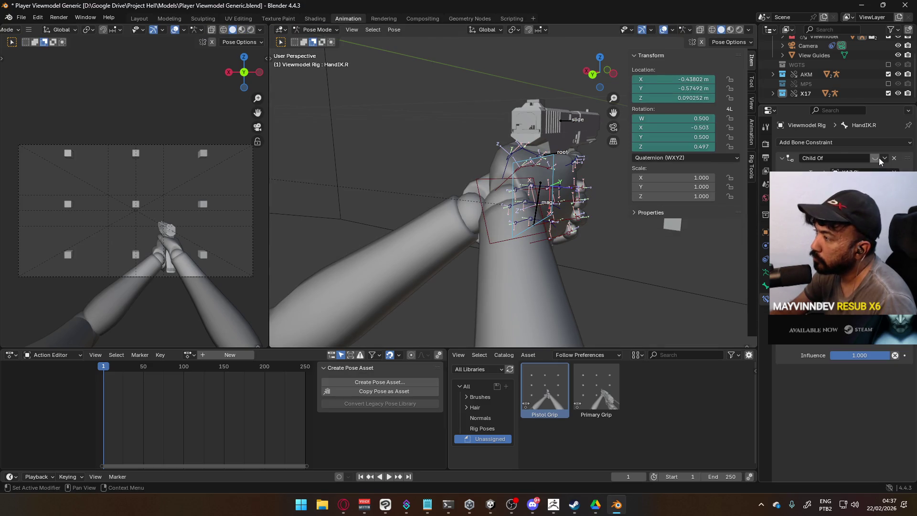
{"action": "left_click", "coordinate": [880, 157]}
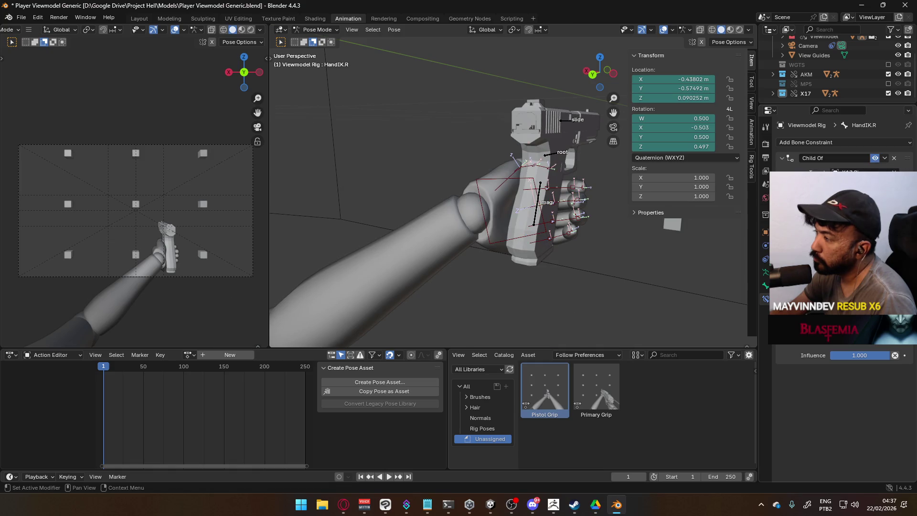
{"action": "mouse_move", "coordinate": [564, 198]}
{"action": "middle_mouse_down"}
{"action": "mouse_move", "coordinate": [492, 113]}
{"action": "mouse_move", "coordinate": [597, 204]}
{"action": "mouse_move", "coordinate": [593, 222]}
{"action": "middle_mouse_up"}
Step: Nudge HandIK.R along global X in three passes to seat the hand on the grip, then return to Object Mode
{"action": "key", "text": "g"}
{"action": "key", "text": "x"}
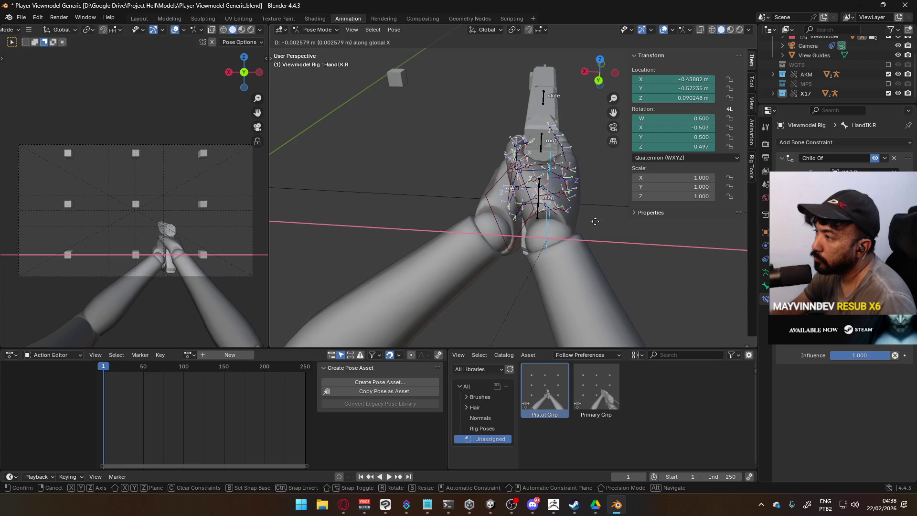
{"action": "left_click", "coordinate": [594, 221]}
{"action": "middle_click_drag", "start_coordinate": [589, 229], "coordinate": [591, 108]}
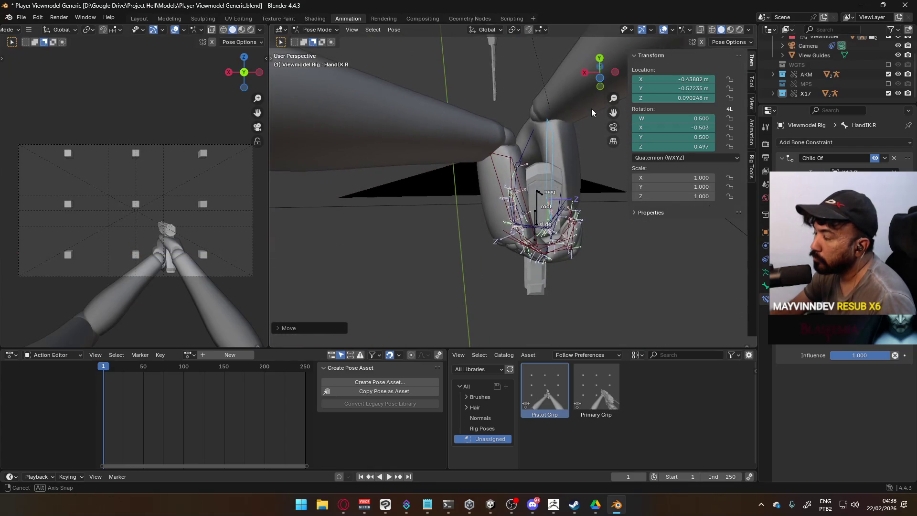
{"action": "key", "text": "g"}
{"action": "key", "text": "x"}
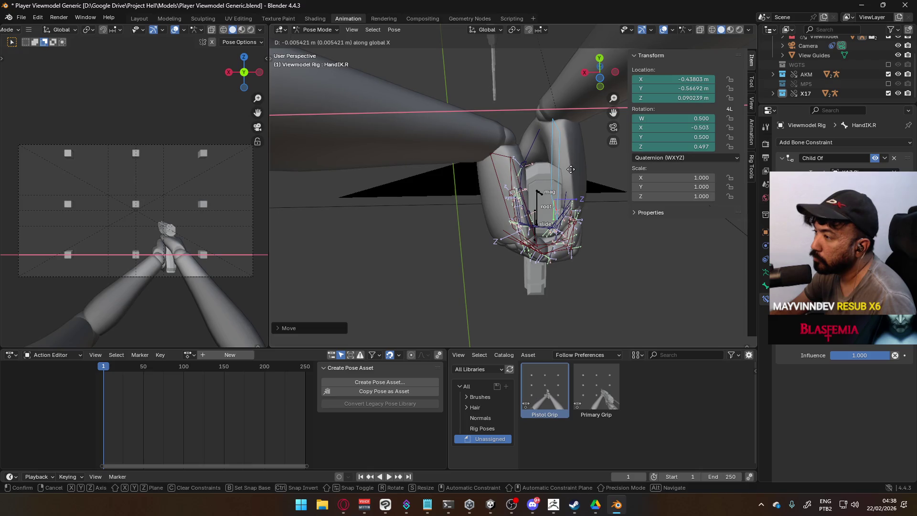
{"action": "left_click", "coordinate": [573, 169]}
{"action": "mouse_move", "coordinate": [580, 180]}
{"action": "middle_mouse_down"}
{"action": "mouse_move", "coordinate": [728, 258]}
{"action": "mouse_move", "coordinate": [292, 265]}
{"action": "middle_mouse_up"}
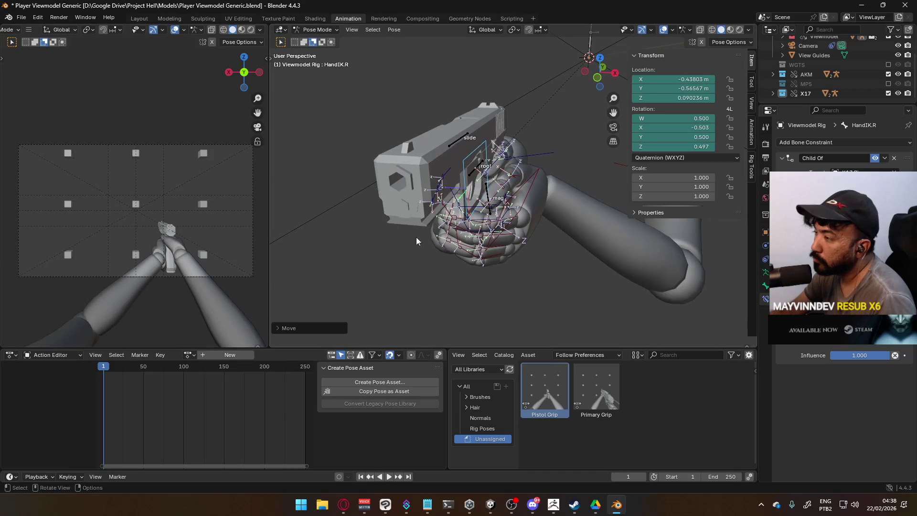
{"action": "scroll", "coordinate": [525, 191], "scroll_direction": "up", "scroll_amount": 3}
{"action": "key", "text": "g"}
{"action": "key", "text": "x"}
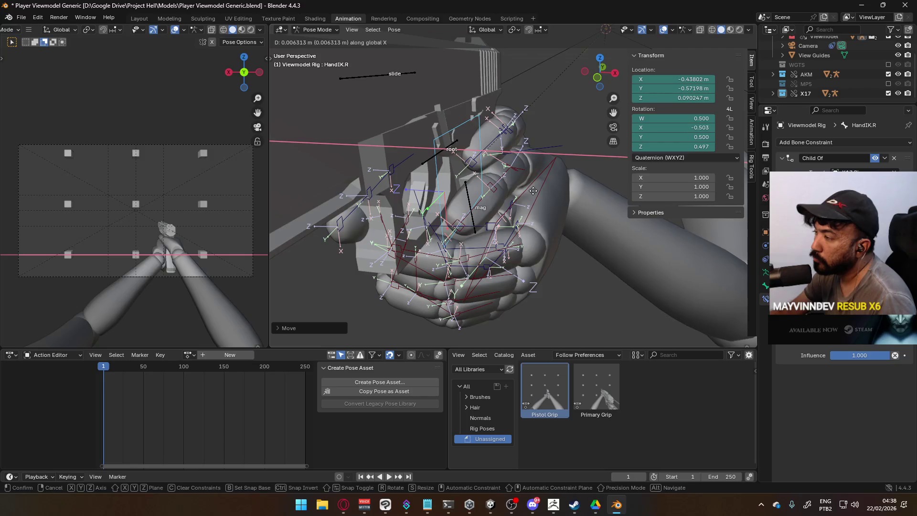
{"action": "left_click", "coordinate": [534, 191]}
{"action": "mouse_move", "coordinate": [533, 191]}
{"action": "middle_mouse_down"}
{"action": "mouse_move", "coordinate": [455, 181]}
{"action": "mouse_move", "coordinate": [483, 226]}
{"action": "mouse_move", "coordinate": [352, 205]}
{"action": "middle_mouse_up"}
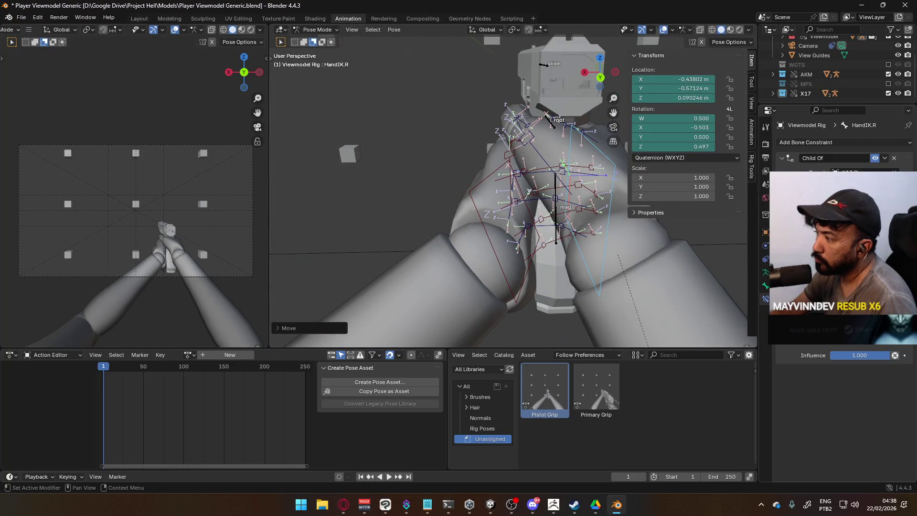
{"action": "middle_click_drag", "start_coordinate": [502, 215], "coordinate": [430, 201]}
{"action": "left_click", "coordinate": [319, 29]}
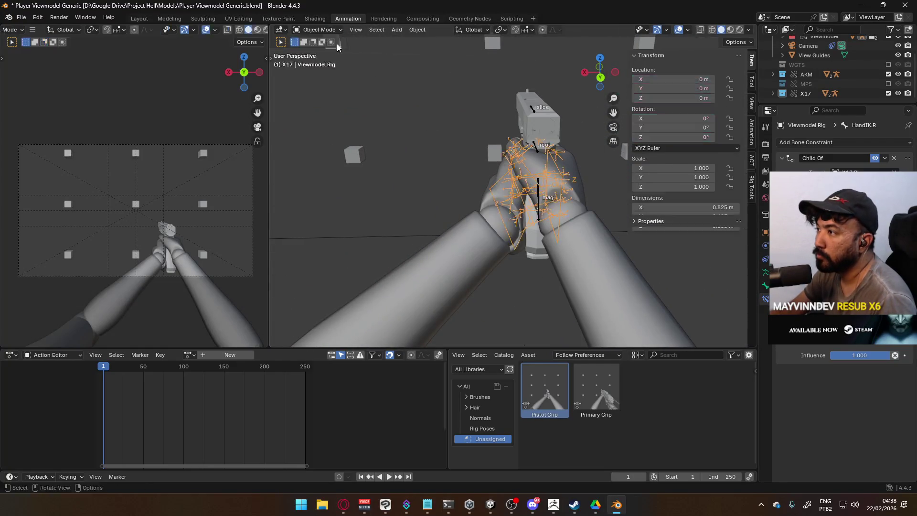
Step: Select the X17 rig in Pose Mode and shift its root bone freely and along X from the side view
{"action": "left_click", "coordinate": [514, 93]}
{"action": "left_click", "coordinate": [320, 29]}
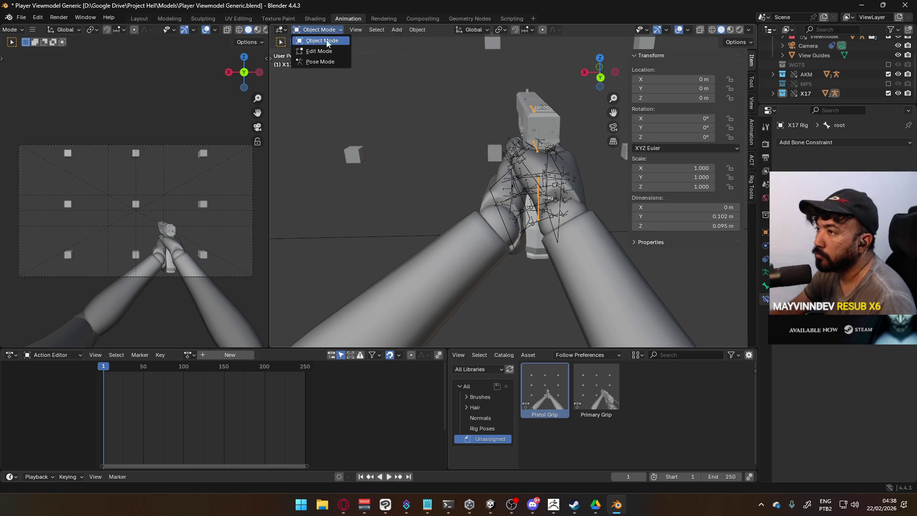
{"action": "left_click", "coordinate": [319, 62]}
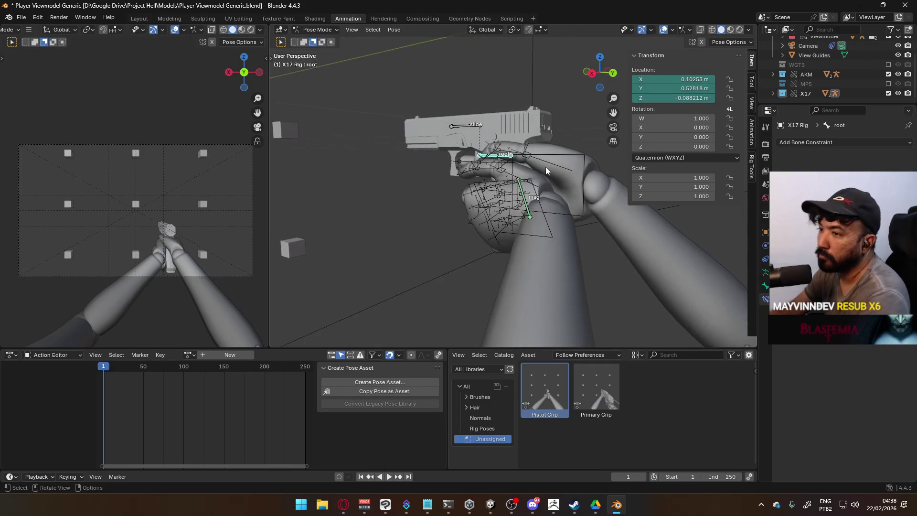
{"action": "middle_click_drag", "start_coordinate": [523, 143], "coordinate": [554, 156]}
{"action": "key", "text": "g"}
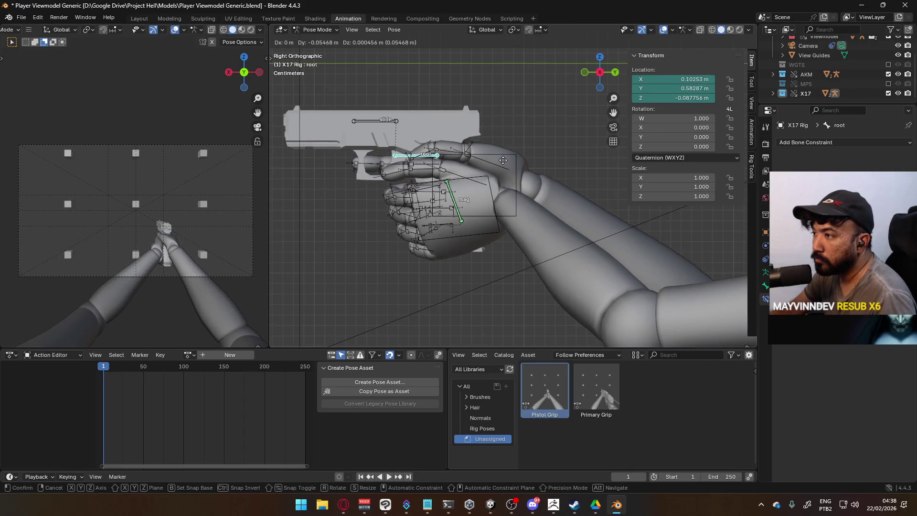
{"action": "left_click", "coordinate": [503, 160]}
{"action": "key", "text": "g"}
{"action": "key", "text": "z"}
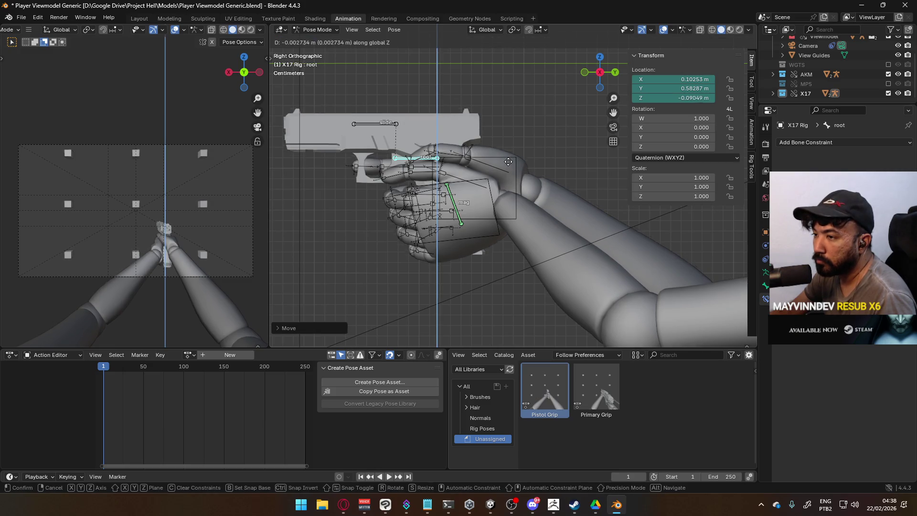
{"action": "key", "text": "x"}
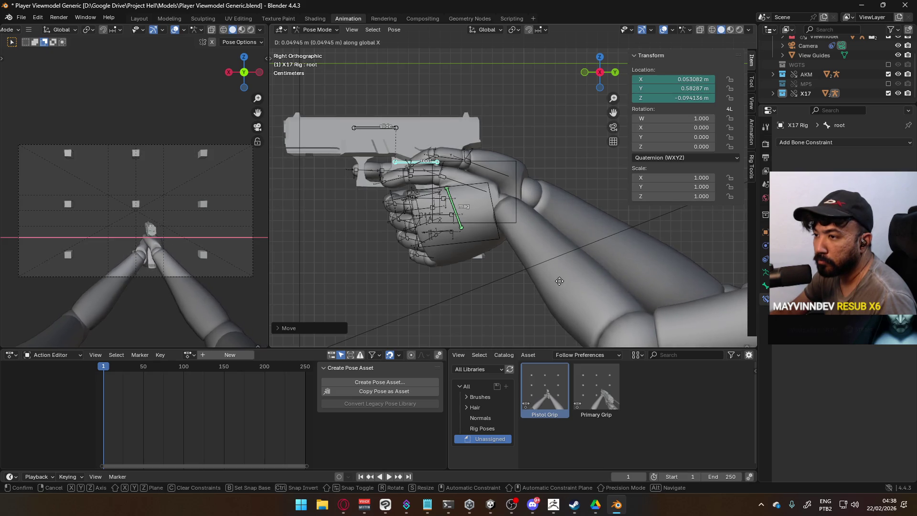
{"action": "left_click", "coordinate": [578, 183]}
Step: Tilt the root bone around its local Y axis and adjust it along X and Y to fit both hands
{"action": "key", "text": "r"}
{"action": "key", "text": "y"}
{"action": "key", "text": "y"}
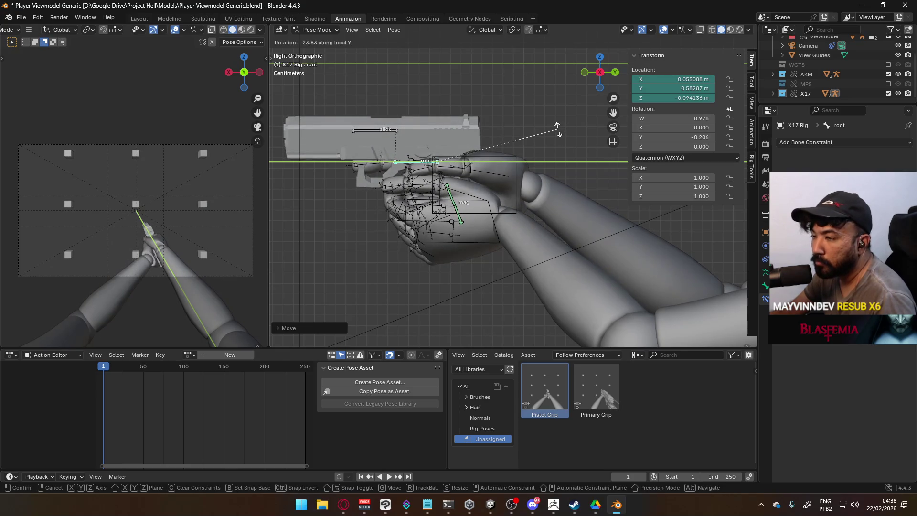
{"action": "left_click", "coordinate": [554, 153]}
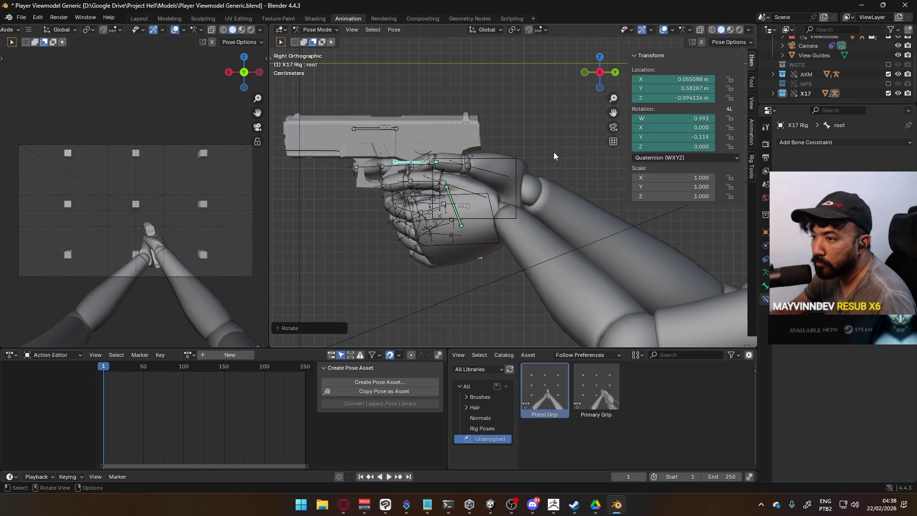
{"action": "key", "text": "g"}
{"action": "key", "text": "x"}
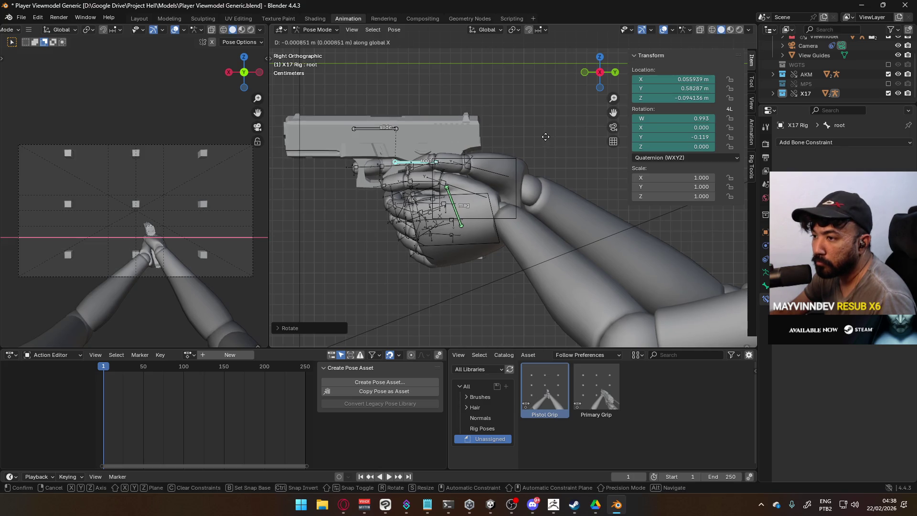
{"action": "left_click", "coordinate": [571, 218]}
{"action": "key", "text": "g"}
{"action": "key", "text": "y"}
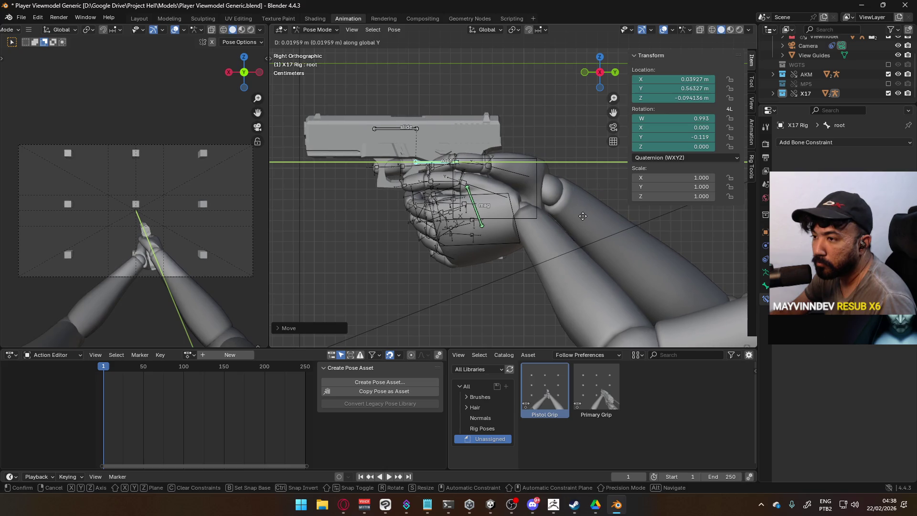
{"action": "left_click", "coordinate": [583, 216]}
Step: Nudge the pistol root along global X twice for the final fit and return to perspective view
{"action": "key", "text": "g"}
{"action": "key", "text": "x"}
{"action": "left_click", "coordinate": [556, 195]}
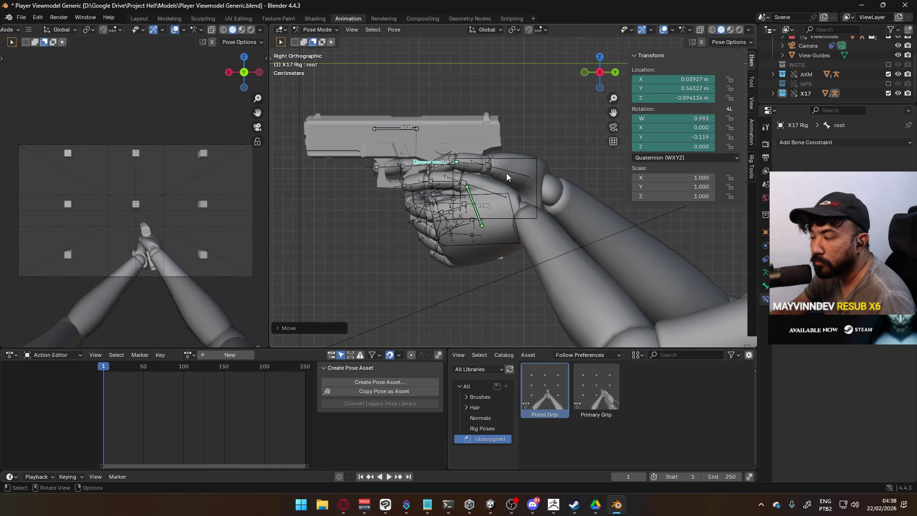
{"action": "key", "text": "g"}
{"action": "key", "text": "x"}
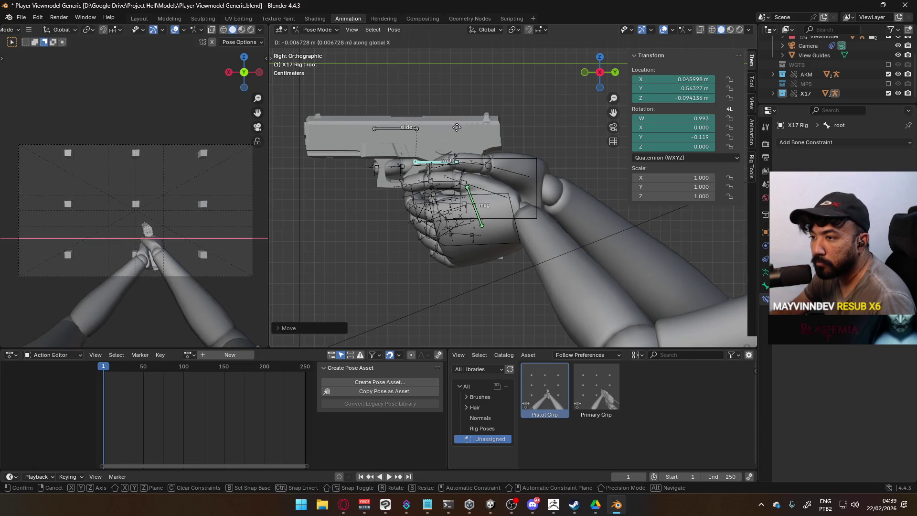
{"action": "left_click", "coordinate": [192, 228]}
{"action": "scroll", "coordinate": [176, 229], "scroll_direction": "up", "scroll_amount": 3}
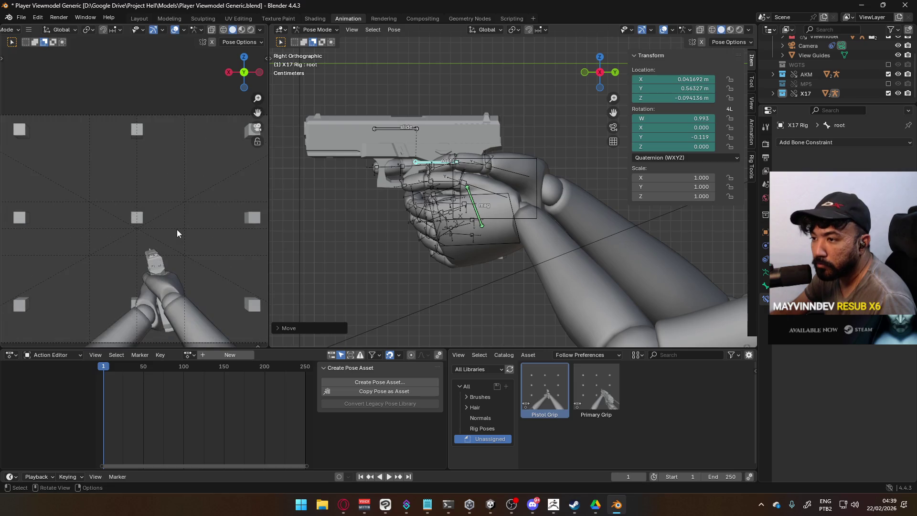
{"action": "scroll", "coordinate": [178, 229], "scroll_direction": "down", "scroll_amount": 2}
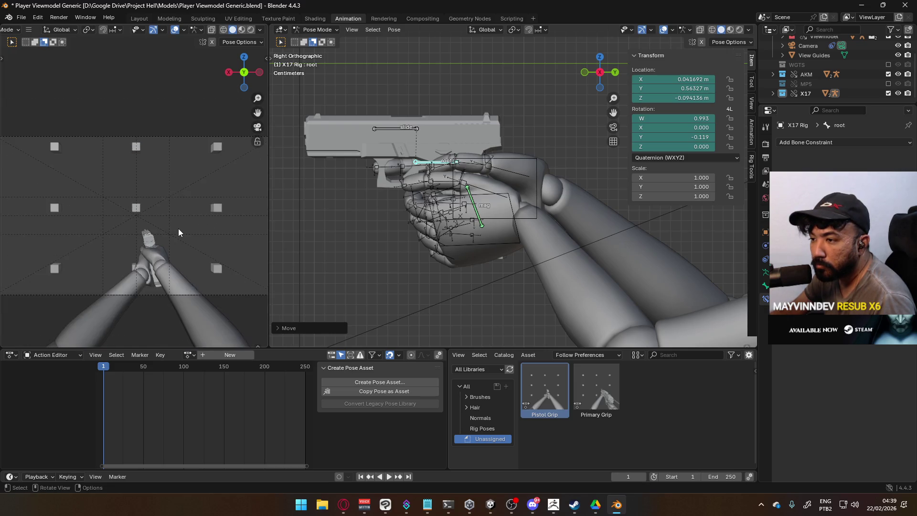
{"action": "scroll", "coordinate": [179, 228], "scroll_direction": "down", "scroll_amount": 2}
{"action": "mouse_move", "coordinate": [543, 152]}
{"action": "middle_mouse_down"}
{"action": "mouse_move", "coordinate": [493, 184]}
{"action": "mouse_move", "coordinate": [298, 206]}
{"action": "middle_mouse_up"}
Step: Resume the browser music video, return to Blender and save the viewmodel file with Ctrl+S
{"action": "left_click", "coordinate": [344, 505]}
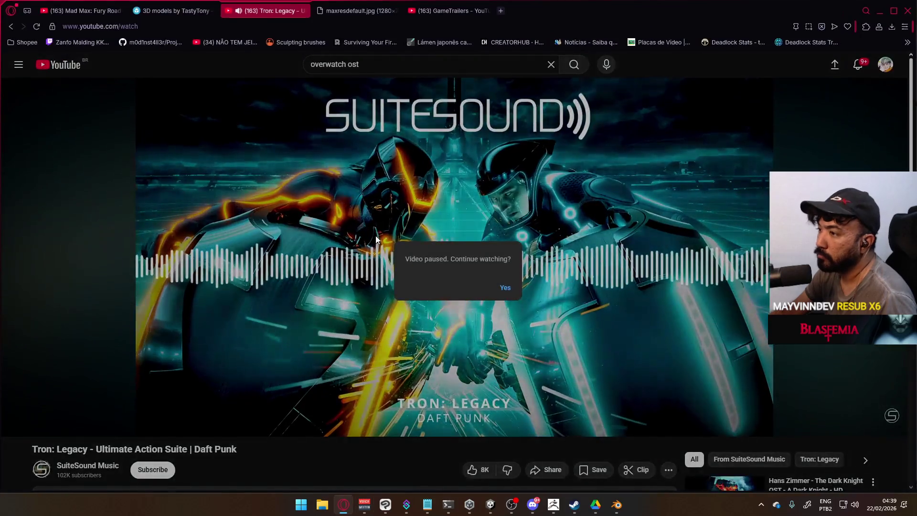
{"action": "left_click", "coordinate": [504, 285]}
{"action": "key", "text": "alt+Tab"}
{"action": "middle_click_drag", "start_coordinate": [409, 187], "coordinate": [535, 193]}
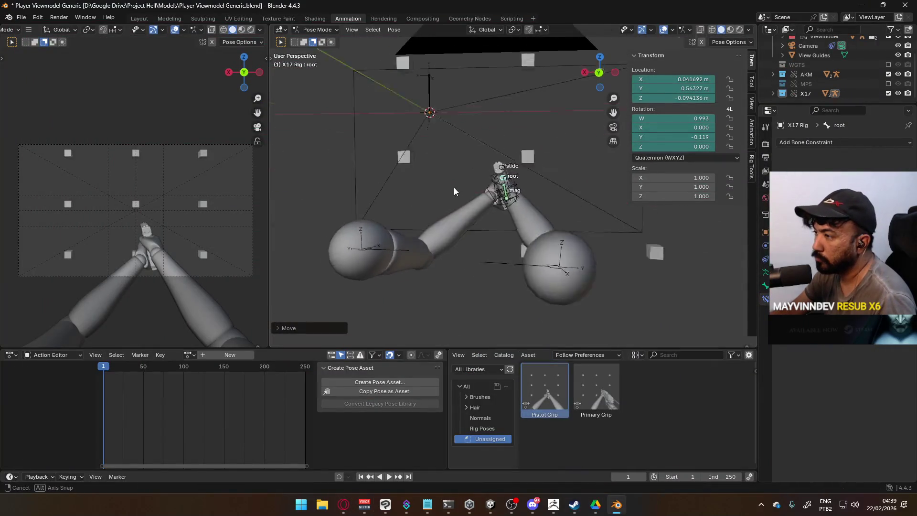
{"action": "key", "text": "ctrl+s"}
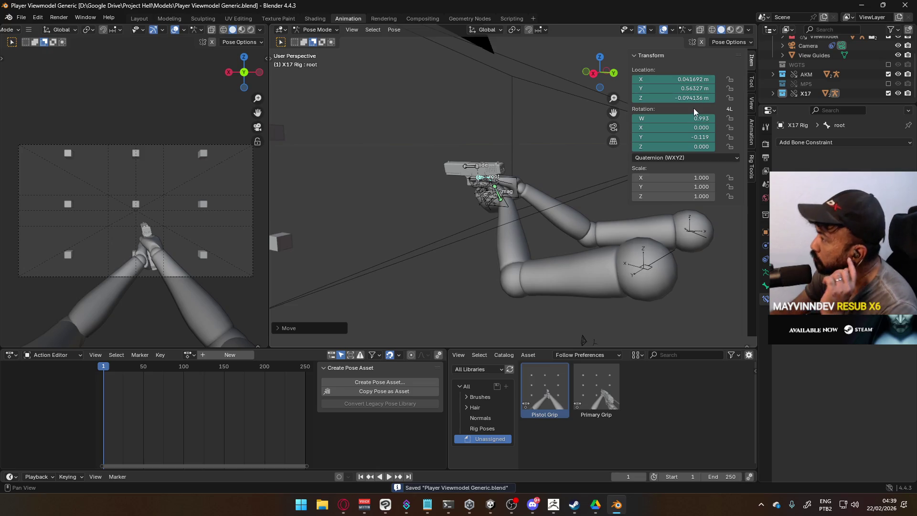
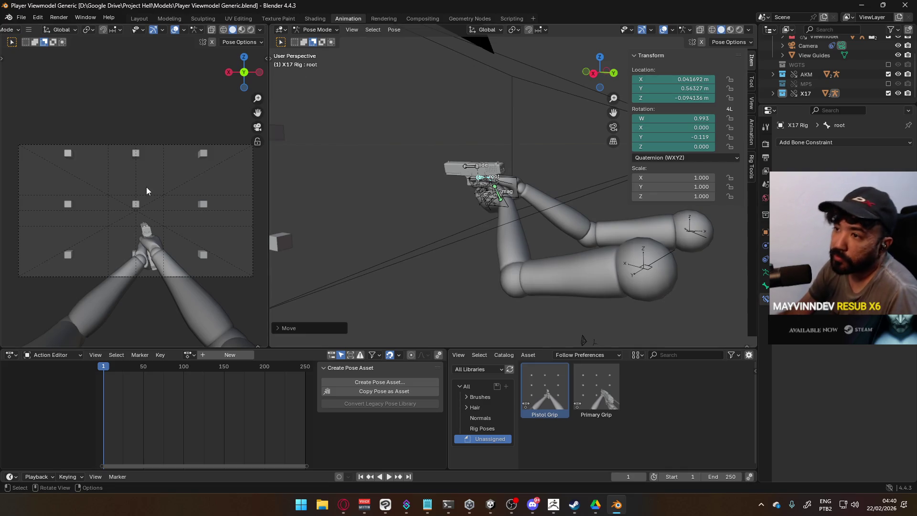
{"action": "scroll", "coordinate": [146, 191], "scroll_direction": "up", "scroll_amount": 2}
{"action": "scroll", "coordinate": [146, 191], "scroll_direction": "down", "scroll_amount": 1}
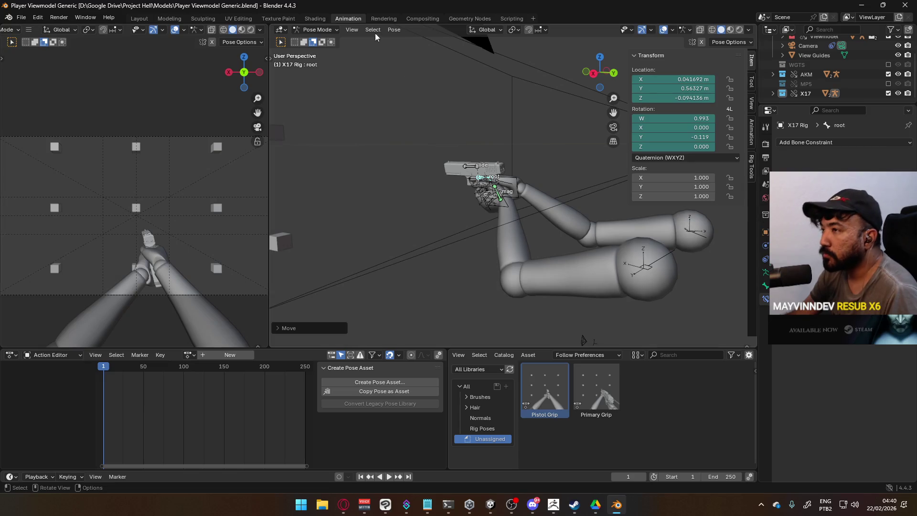
Step: Leave Pose Mode for Object Mode and select the View Guides object
{"action": "left_click", "coordinate": [310, 30]}
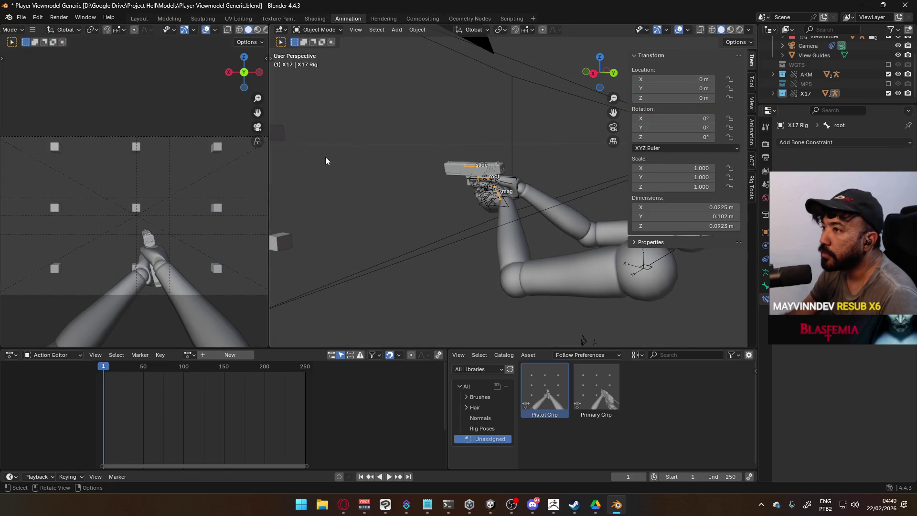
{"action": "left_click", "coordinate": [286, 247]}
{"action": "scroll", "coordinate": [144, 219], "scroll_direction": "up", "scroll_amount": 2}
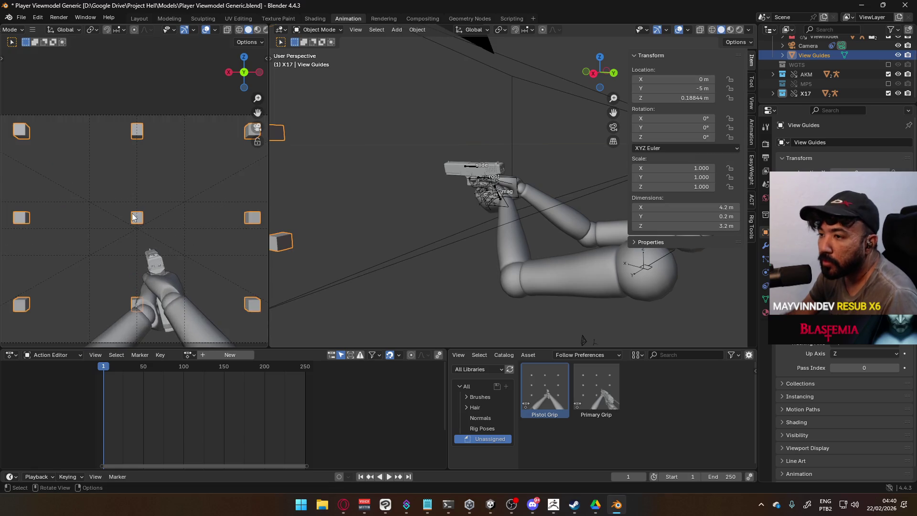
Step: Move the View Guides down along Z from about 0.17 m to roughly zero height
{"action": "key", "text": "g"}
{"action": "key", "text": "z"}
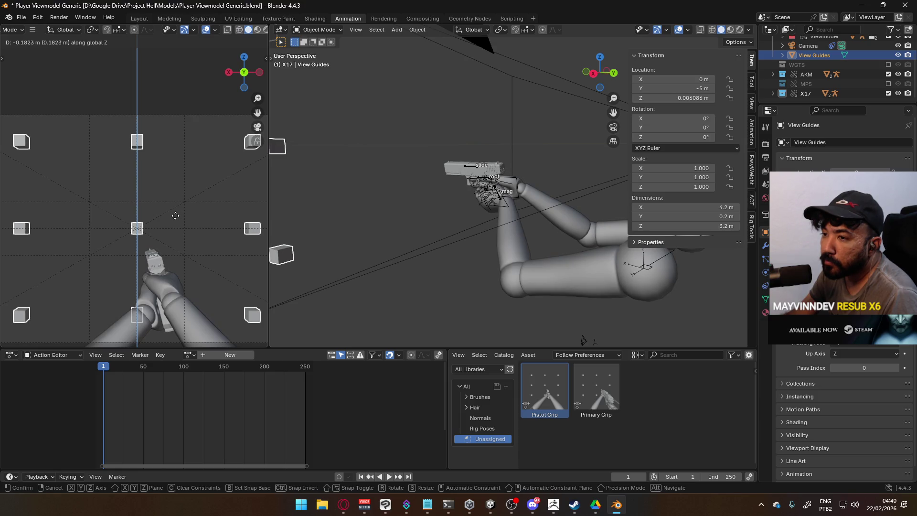
{"action": "type", "text": "-"}
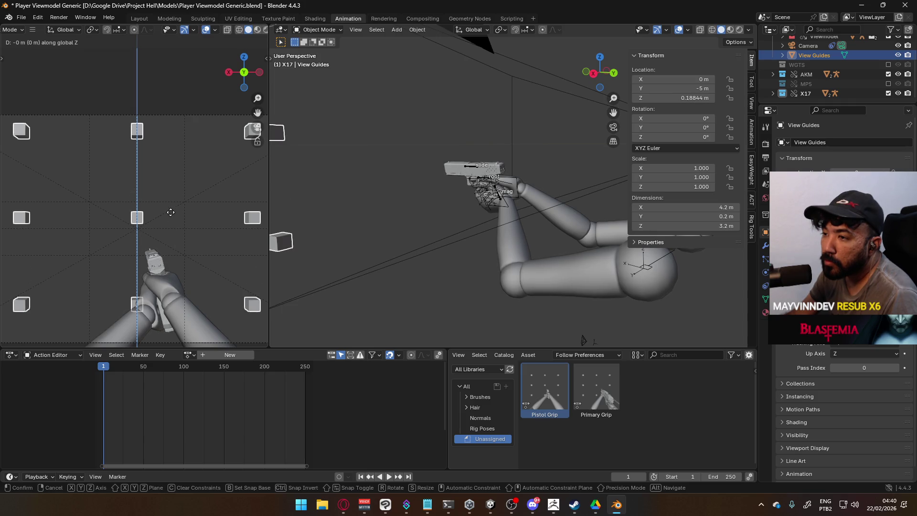
{"action": "left_click", "coordinate": [168, 195]}
{"action": "key", "text": "z"}
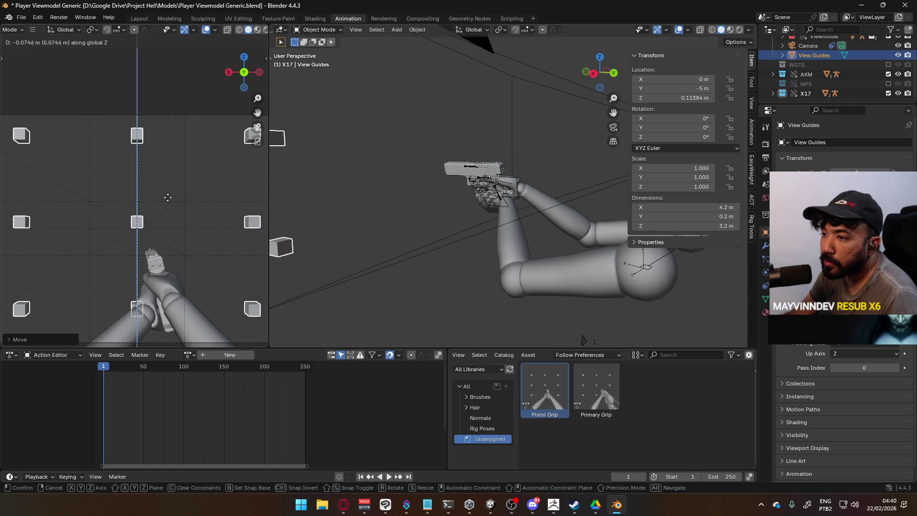
{"action": "left_click", "coordinate": [165, 204]}
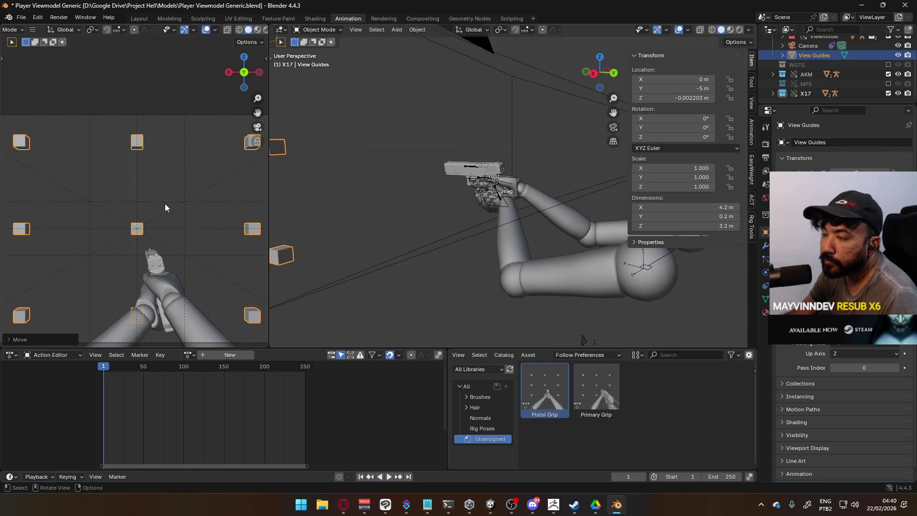
{"action": "scroll", "coordinate": [144, 256], "scroll_direction": "up", "scroll_amount": 3}
{"action": "scroll", "coordinate": [150, 227], "scroll_direction": "up", "scroll_amount": 3}
{"action": "scroll", "coordinate": [178, 234], "scroll_direction": "up", "scroll_amount": 1}
Step: Nudge the View Guides vertically in small Z-constrained moves toward exactly zero height
{"action": "key", "text": "g"}
{"action": "key", "text": "z"}
{"action": "key", "text": "z"}
{"action": "key", "text": "x"}
{"action": "key", "text": "Escape"}
{"action": "key", "text": "g"}
{"action": "key", "text": "z"}
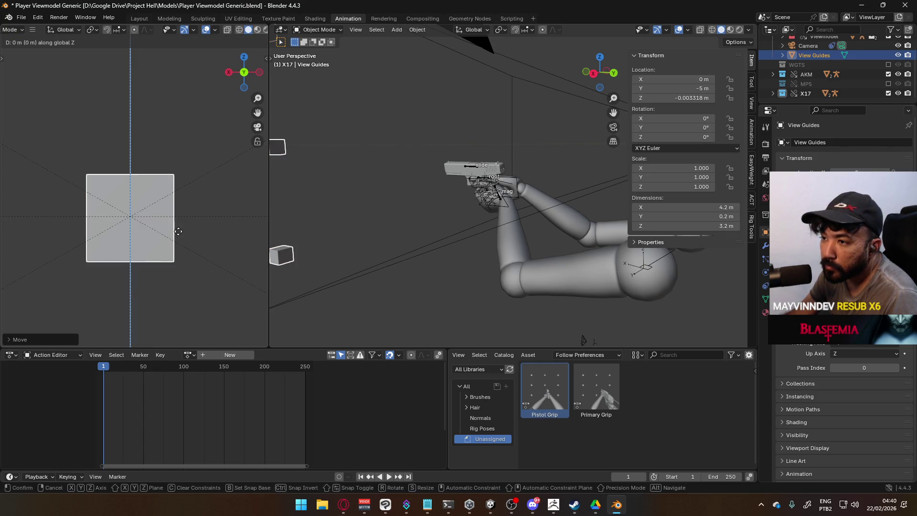
{"action": "key", "text": "z"}
{"action": "key", "text": "x"}
{"action": "left_click", "coordinate": [177, 235]}
{"action": "key", "text": "g"}
{"action": "key", "text": "z"}
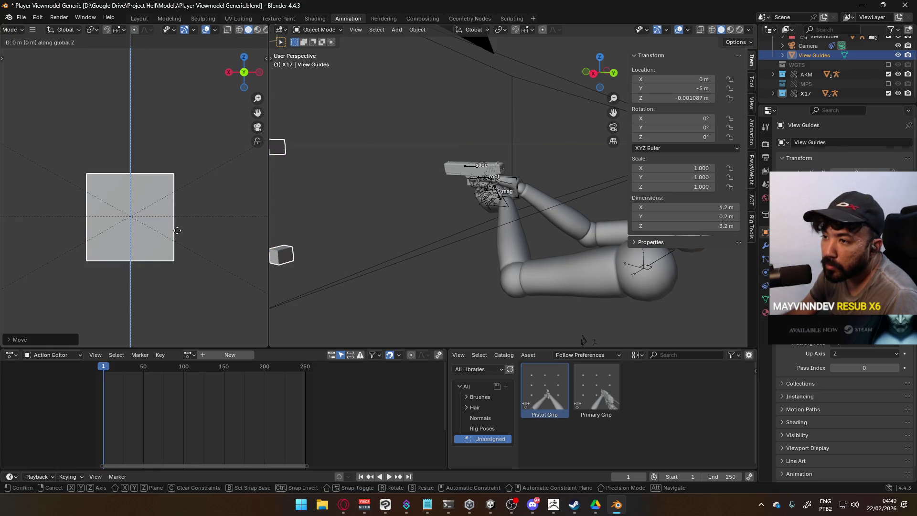
{"action": "left_click", "coordinate": [177, 229]}
Step: Try further X- and Z-constrained moves of the guides, cancelling them to leave the grid centred on the arms
{"action": "key", "text": "g"}
{"action": "key", "text": "x"}
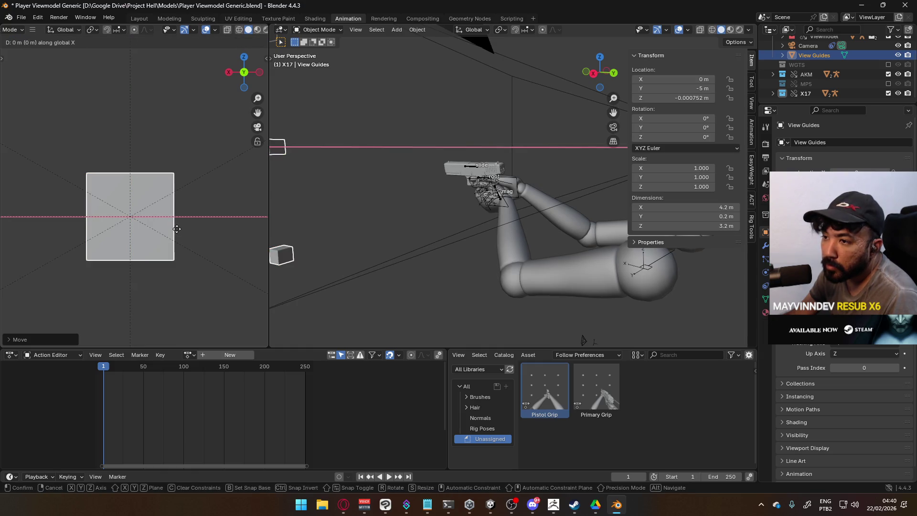
{"action": "key", "text": "z"}
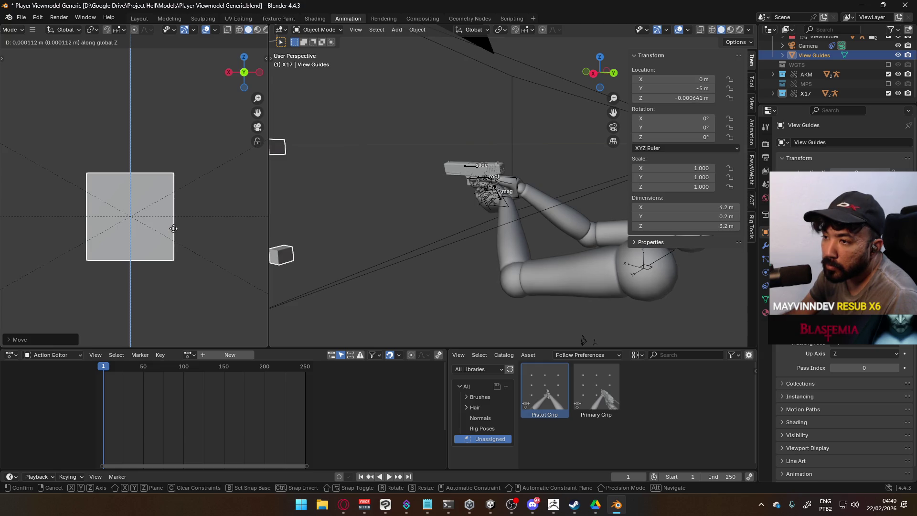
{"action": "key", "text": "z"}
{"action": "key", "text": "x"}
{"action": "key", "text": "Escape"}
{"action": "key", "text": "g"}
{"action": "key", "text": "z"}
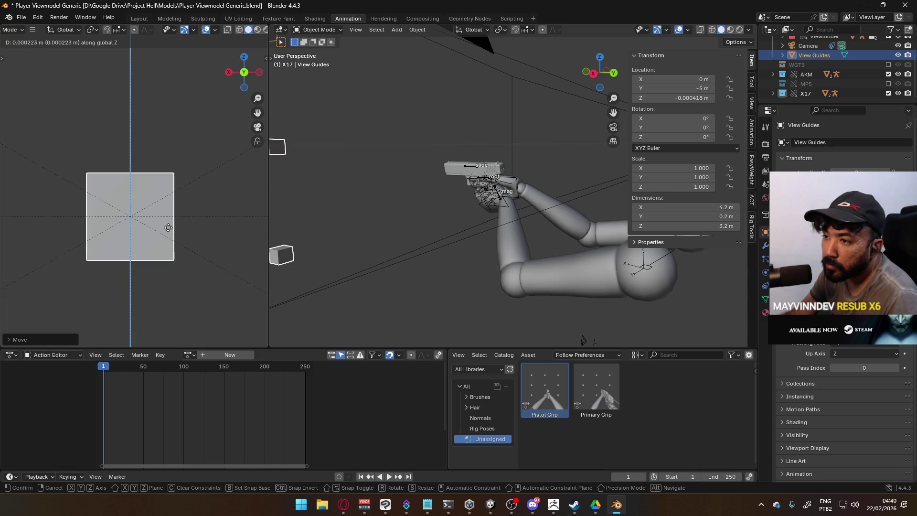
{"action": "key", "text": "Escape"}
{"action": "key", "text": "g"}
{"action": "key", "text": "x"}
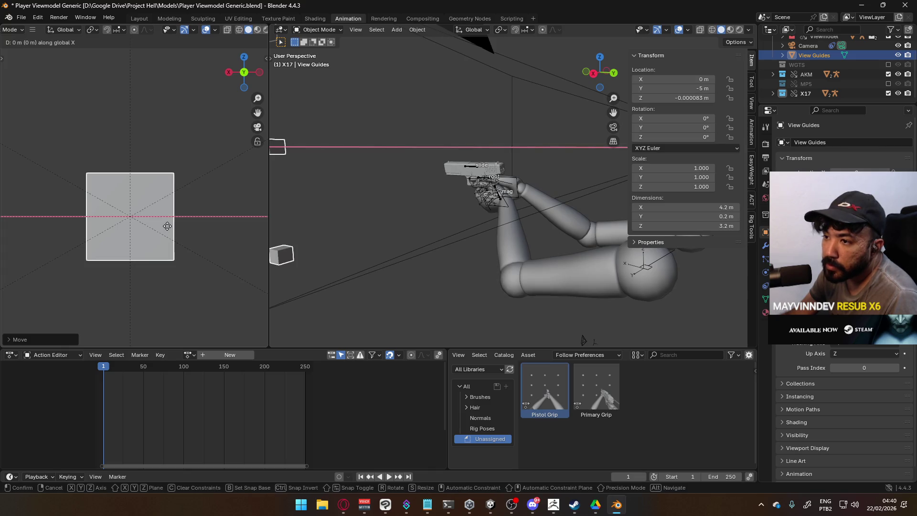
{"action": "key", "text": "Escape"}
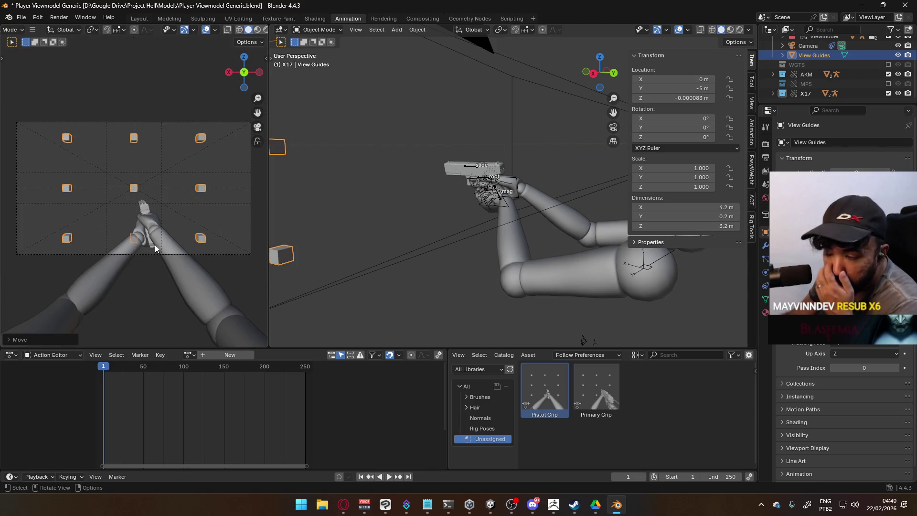
Step: Select the Camera and orbit to a head-on view of its frame among the guide cubes
{"action": "left_click", "coordinate": [402, 256]}
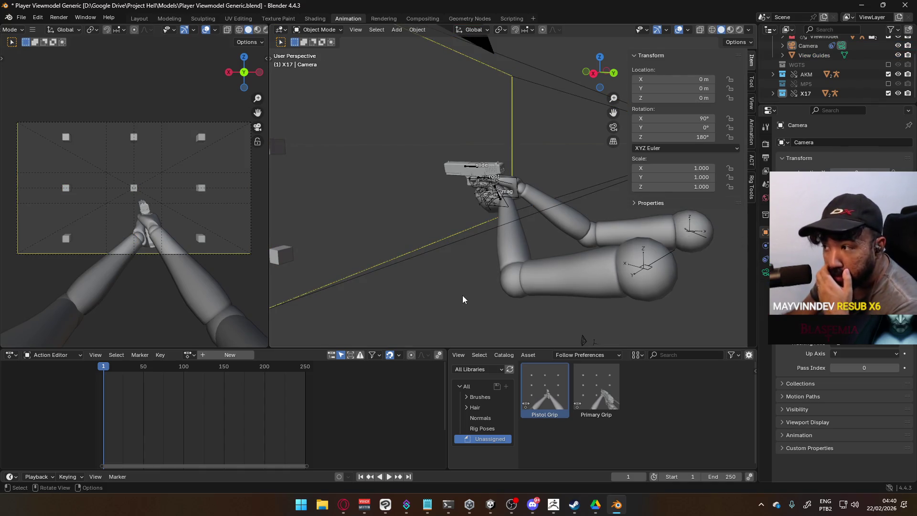
{"action": "scroll", "coordinate": [463, 295], "scroll_direction": "down", "scroll_amount": 3}
{"action": "scroll", "coordinate": [455, 295], "scroll_direction": "down", "scroll_amount": 3}
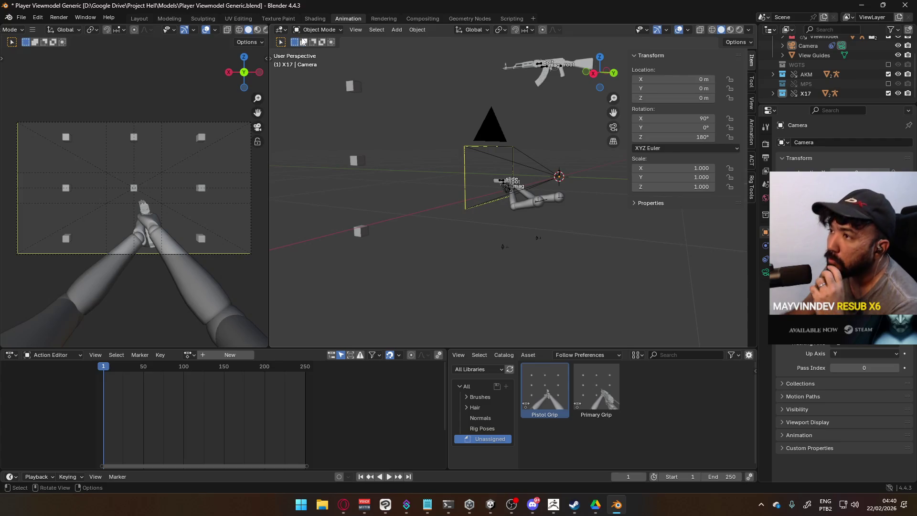
{"action": "left_click", "coordinate": [479, 146]}
{"action": "left_click", "coordinate": [529, 309]}
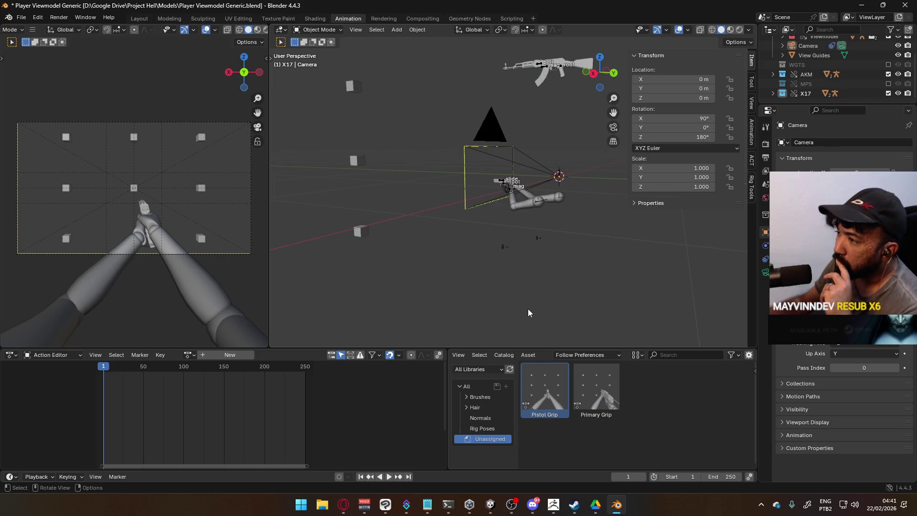
{"action": "left_click", "coordinate": [467, 181]}
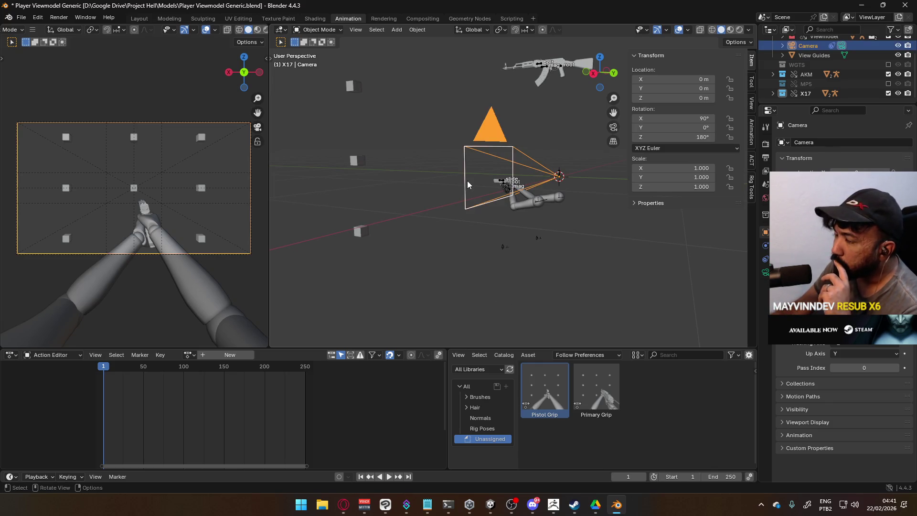
{"action": "left_click", "coordinate": [592, 229]}
{"action": "mouse_move", "coordinate": [471, 188]}
{"action": "middle_mouse_down"}
{"action": "mouse_move", "coordinate": [383, 270]}
{"action": "mouse_move", "coordinate": [411, 264]}
{"action": "middle_mouse_up"}
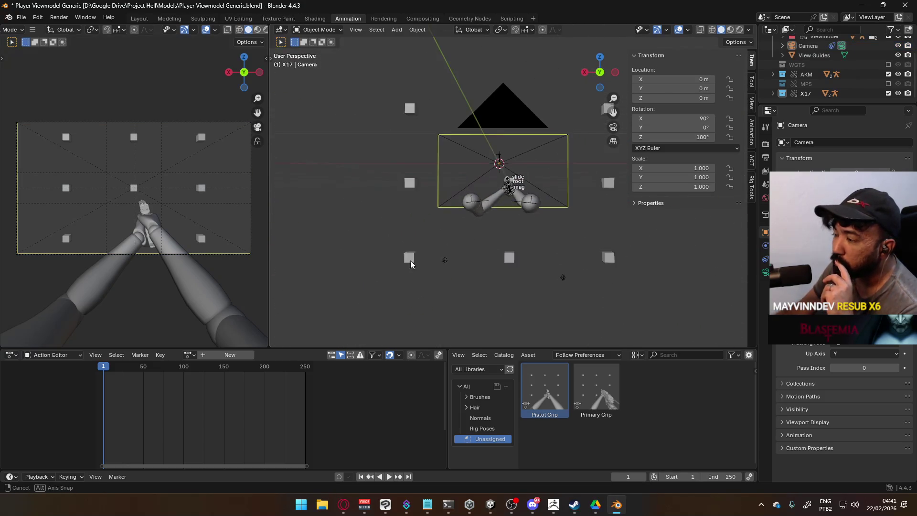